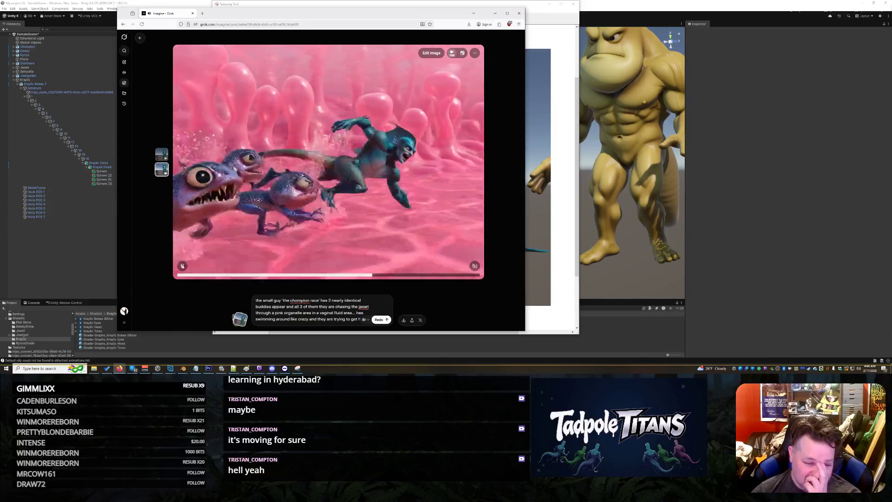
Replace the prompt's last sentence with him swimming fast, taking the lead and flipping them off, submit it, and close the snip
click(339, 307)
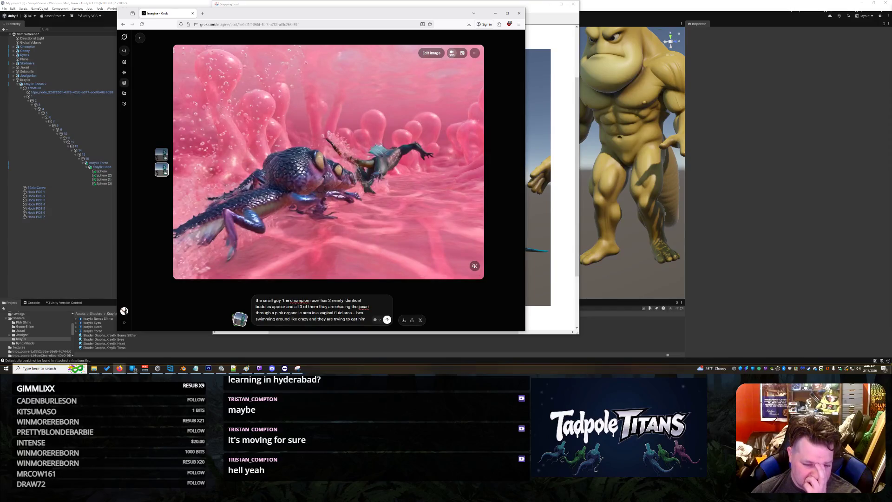
drag(291, 319, 367, 320)
text(fas)
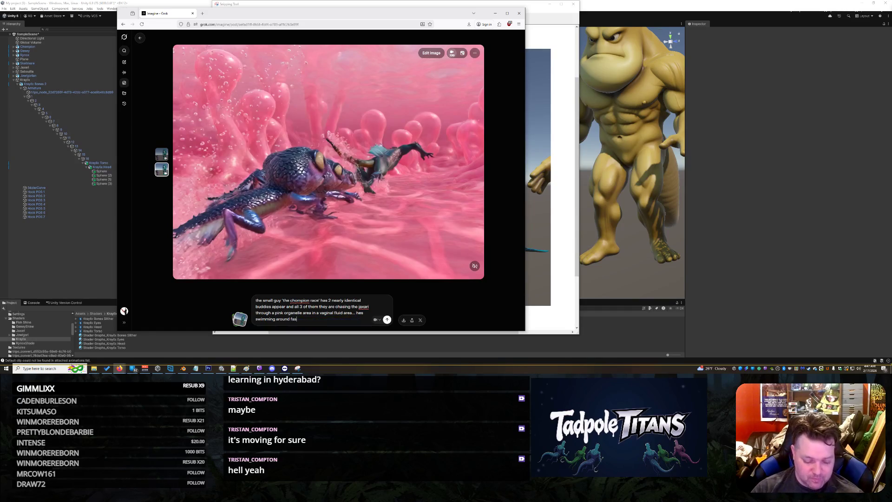
text(t and gets a)
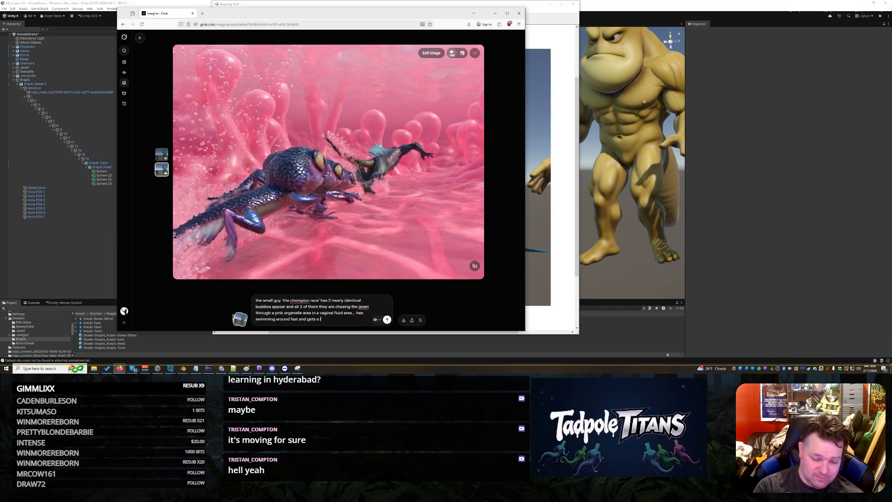
text(lead and turns around flip)
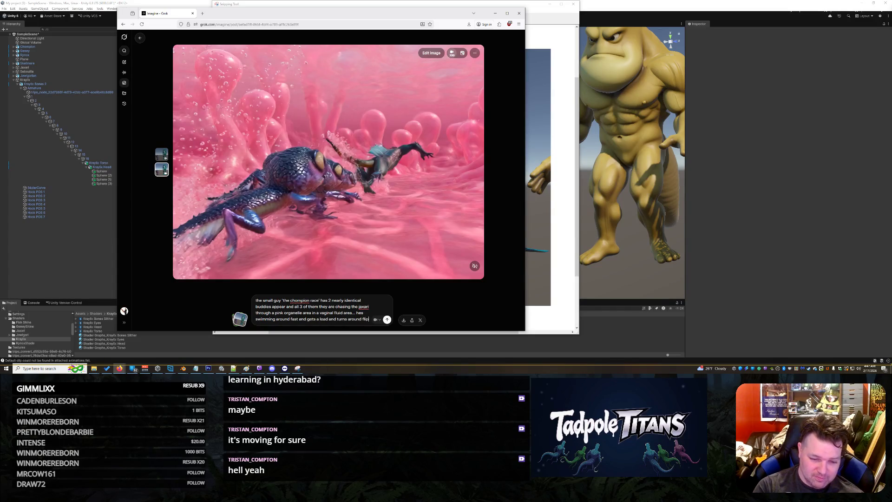
text( them the middle )
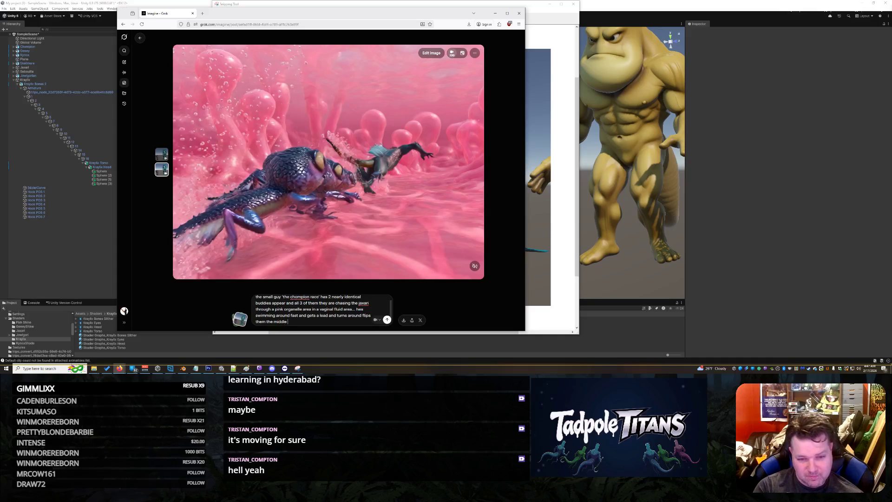
text(fgininger)
key(Return)
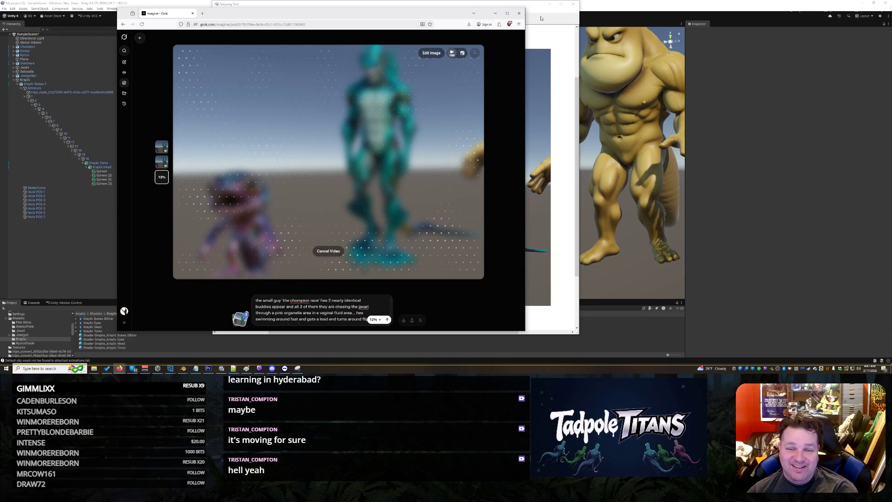
click(558, 6)
click(573, 5)
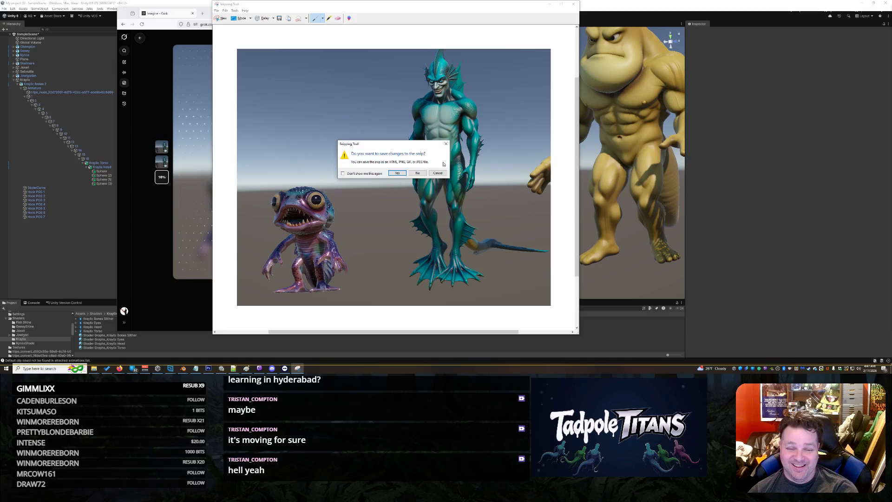
Discard the unsaved snip and orbit Unity's Scene view down onto the creature row
click(418, 173)
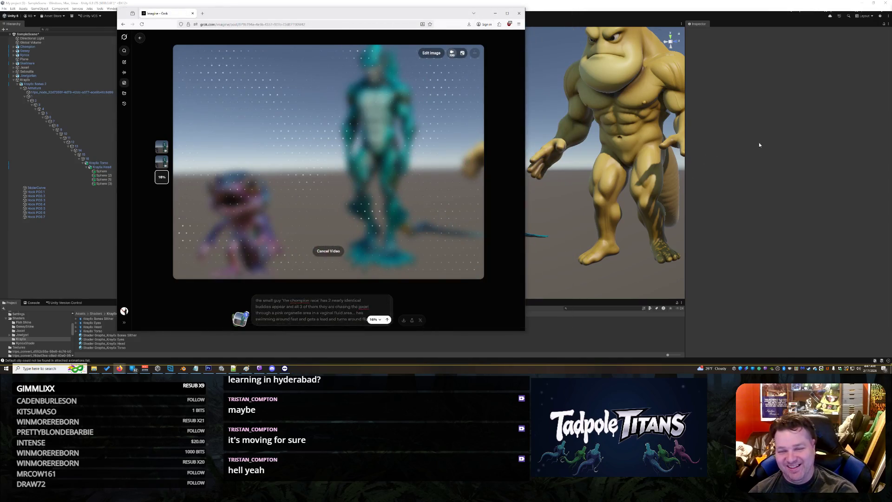
click(548, 157)
scroll(534, 154, down, 10)
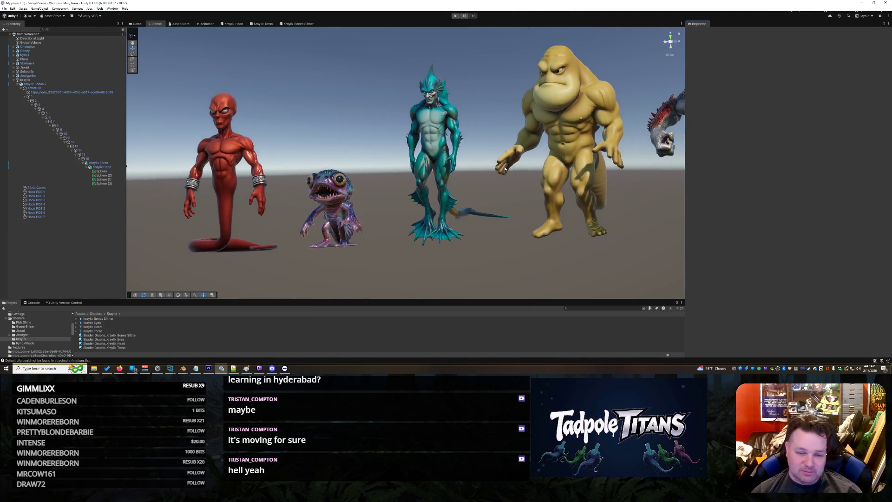
mouse_move(490, 138)
mouse_down()
mouse_move(482, 178)
mouse_move(458, 202)
mouse_up()
Zoom in and orbit to a low front-side view of the red-finned serpent
scroll(512, 117, up, 5)
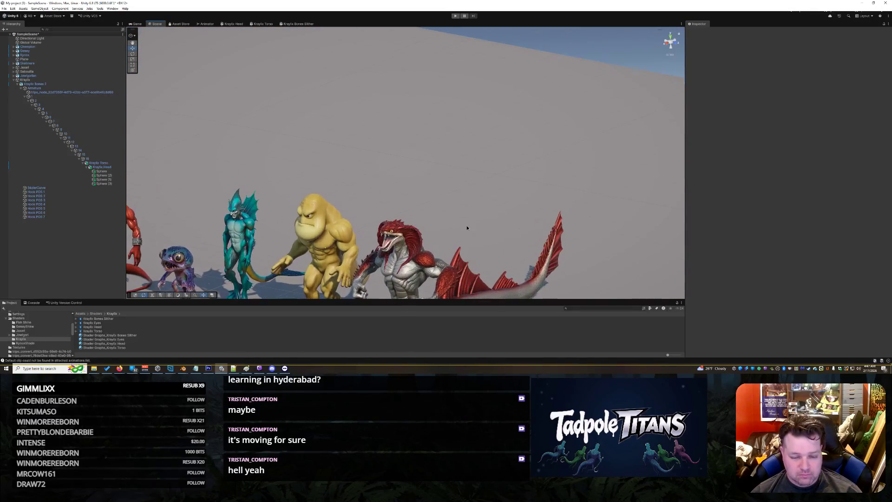
scroll(507, 130, up, 10)
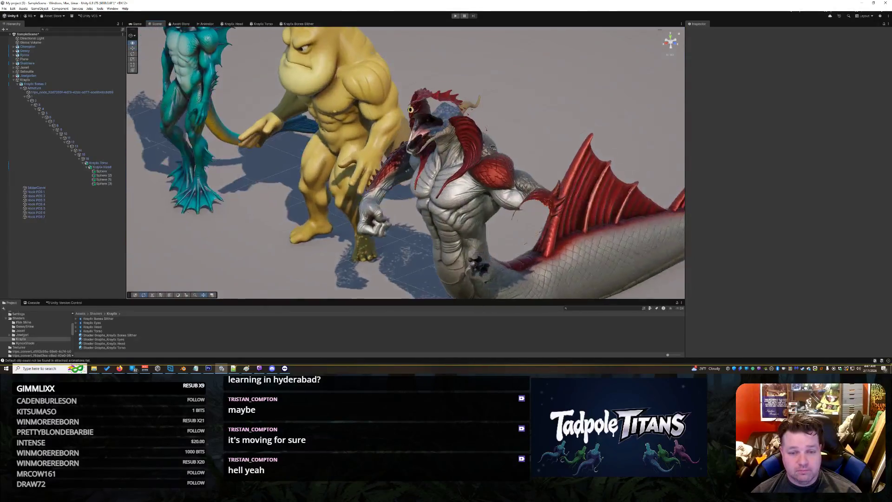
mouse_move(499, 146)
mouse_down()
mouse_move(475, 152)
mouse_move(465, 121)
mouse_up()
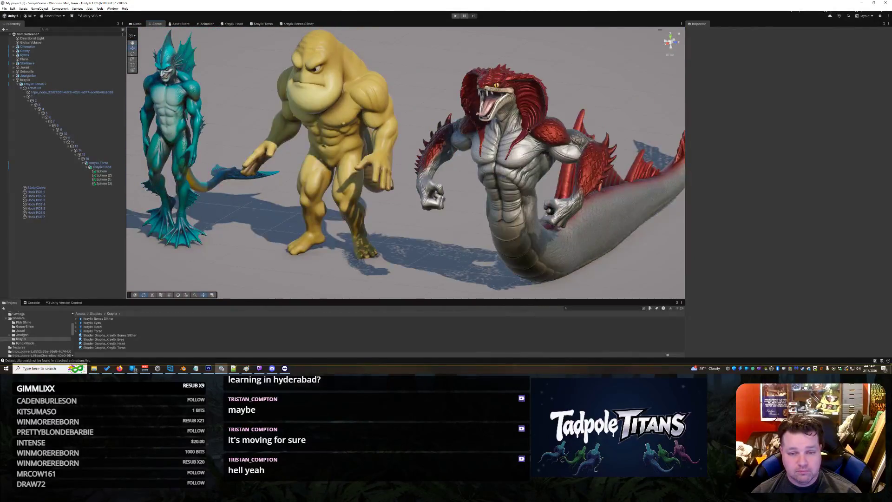
scroll(414, 136, up, 3)
drag(413, 136, 383, 138)
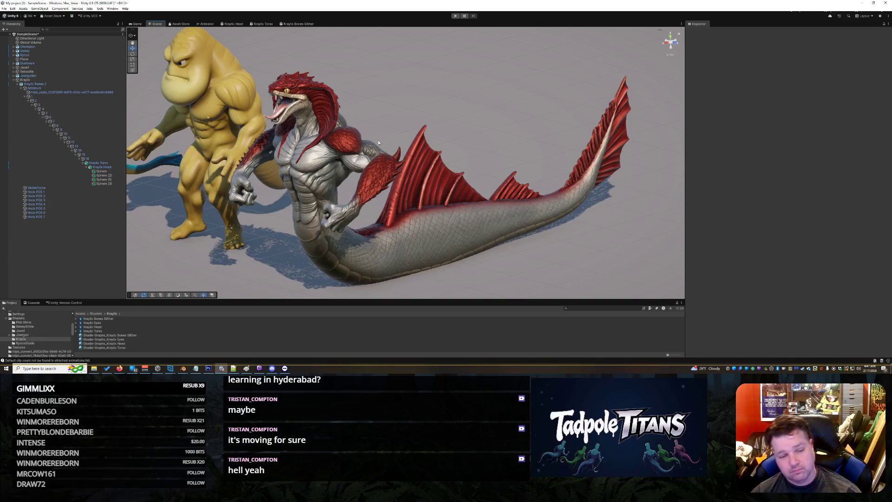
mouse_move(379, 143)
mouse_down()
mouse_move(414, 145)
mouse_move(350, 141)
mouse_up()
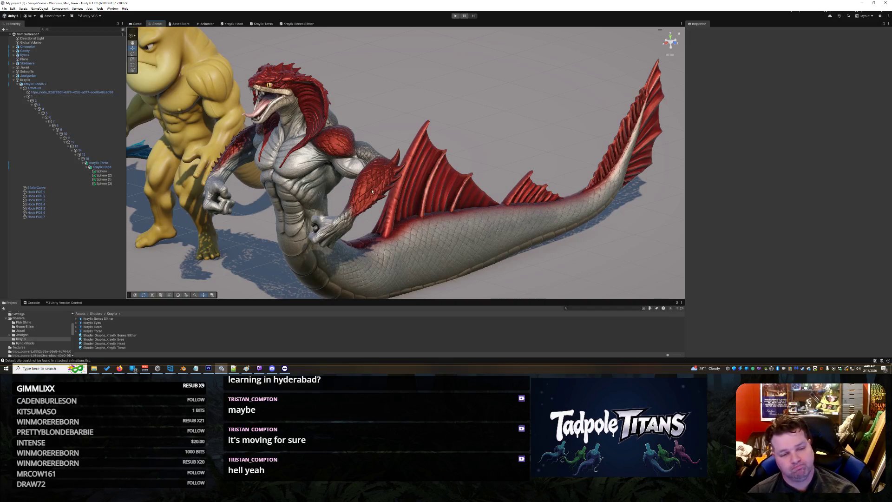
Open TeamViewer to check recent connections, then minimize it
mouse_move(285, 368)
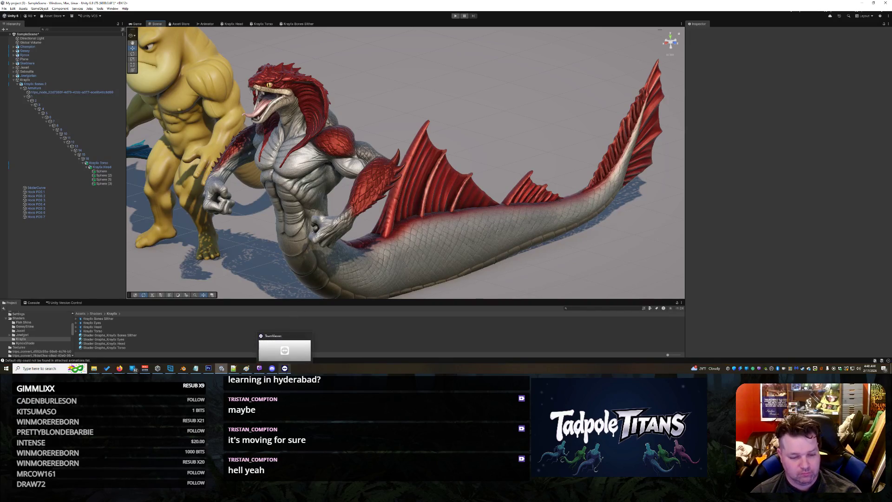
click(285, 350)
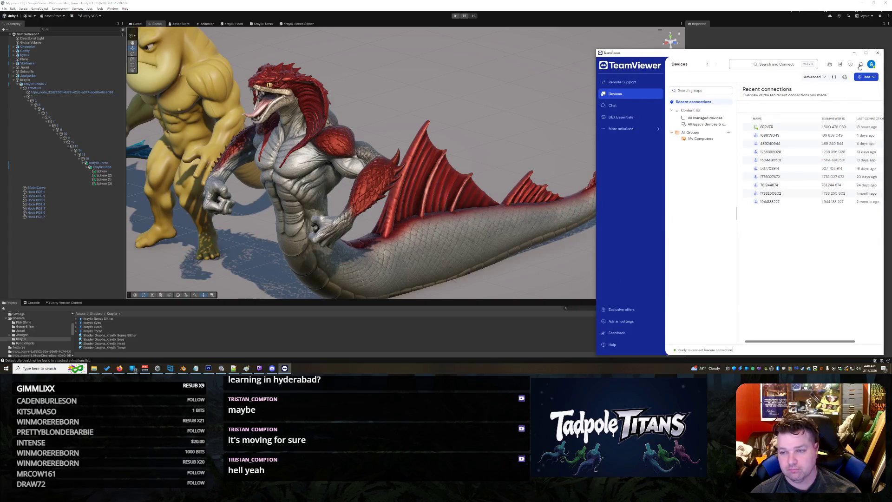
click(851, 56)
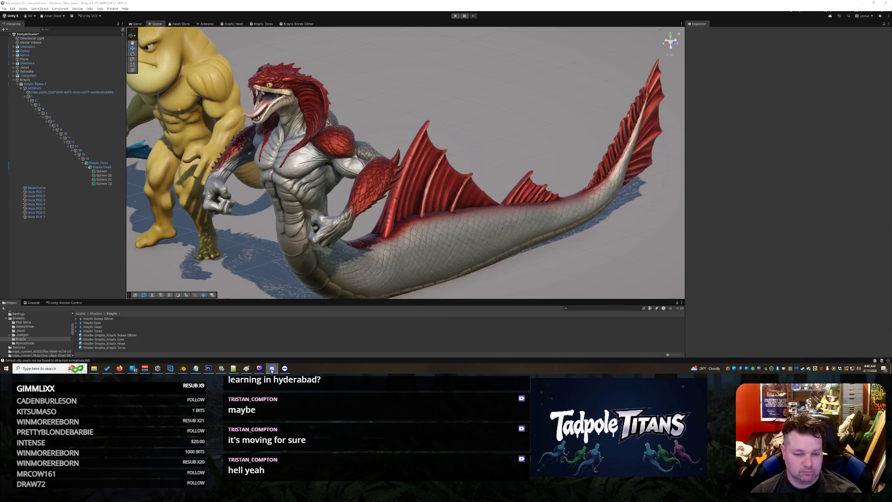
Switch back to the Grok Imagine Firefox window showing the finished video
mouse_move(259, 369)
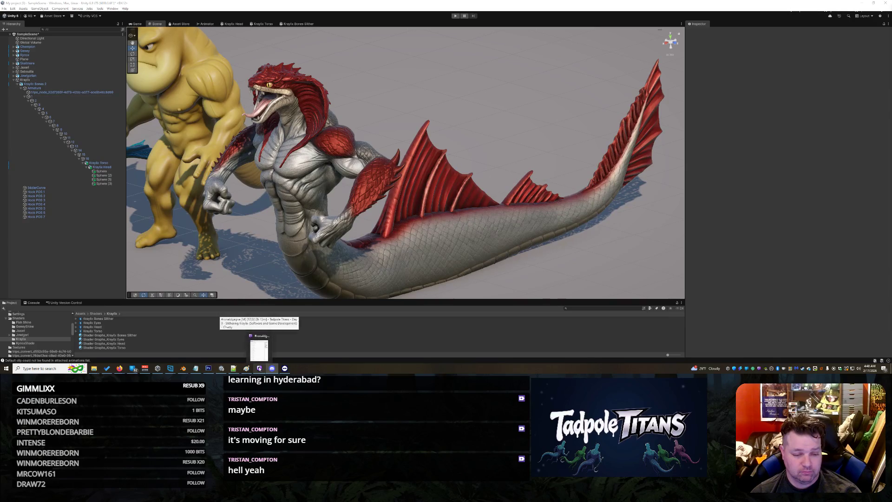
mouse_move(119, 370)
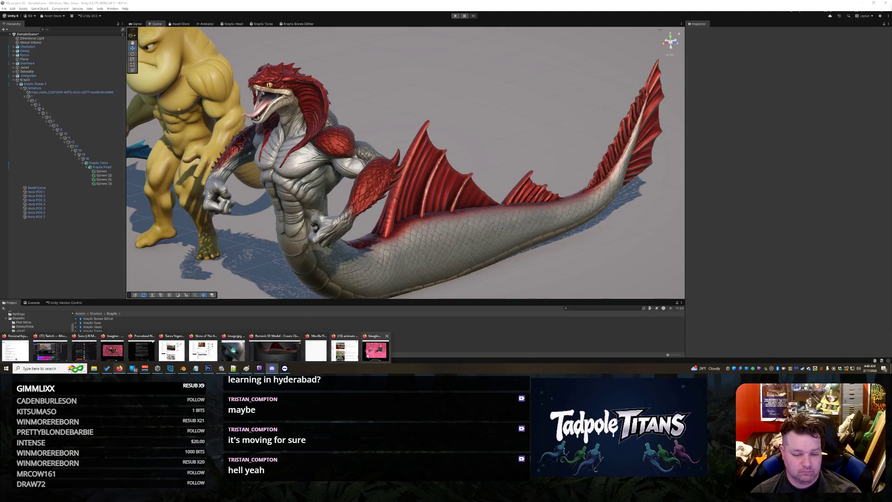
click(384, 352)
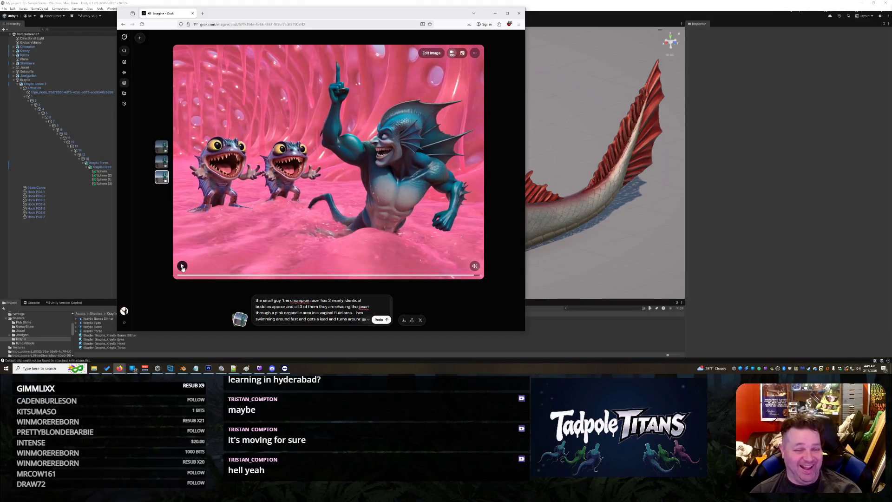
Restart the finned-swimmer video from the beginning and pause it partway
click(183, 266)
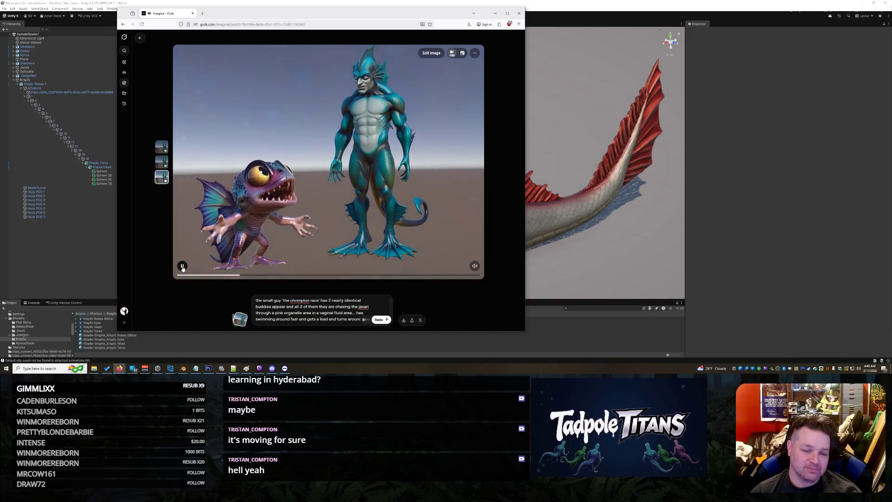
click(183, 266)
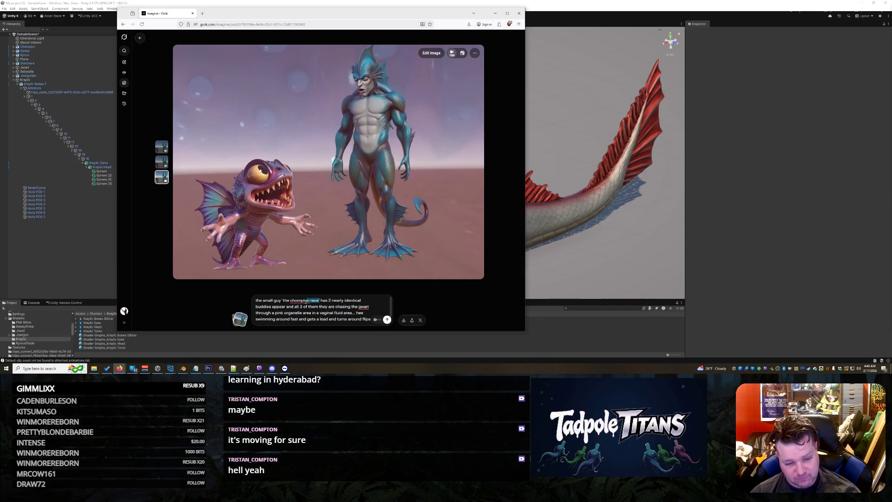
Remove the nickname and describe them fully submerged in a pink-tinged fluid area
key(BackSpace)
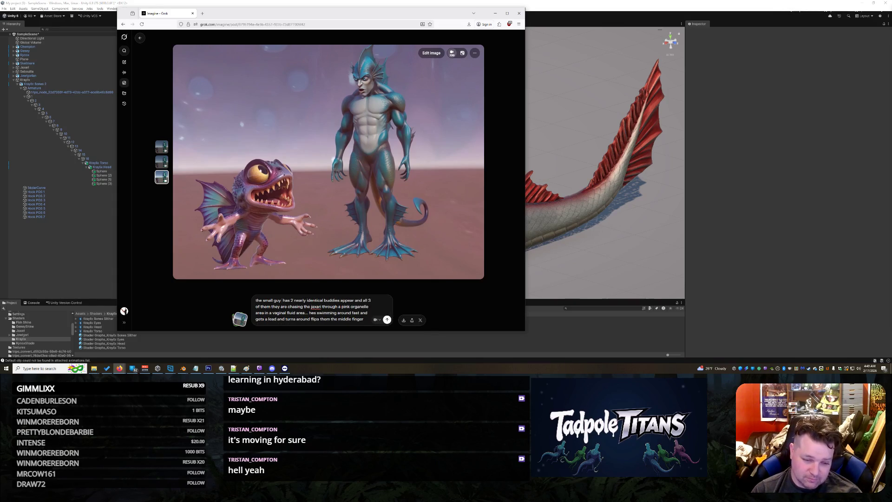
key(BackSpace)
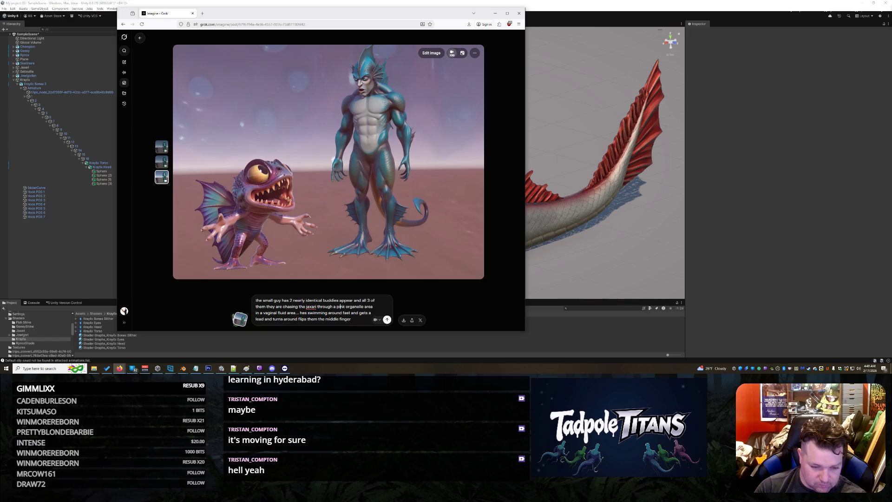
text(fully s)
text(ubm)
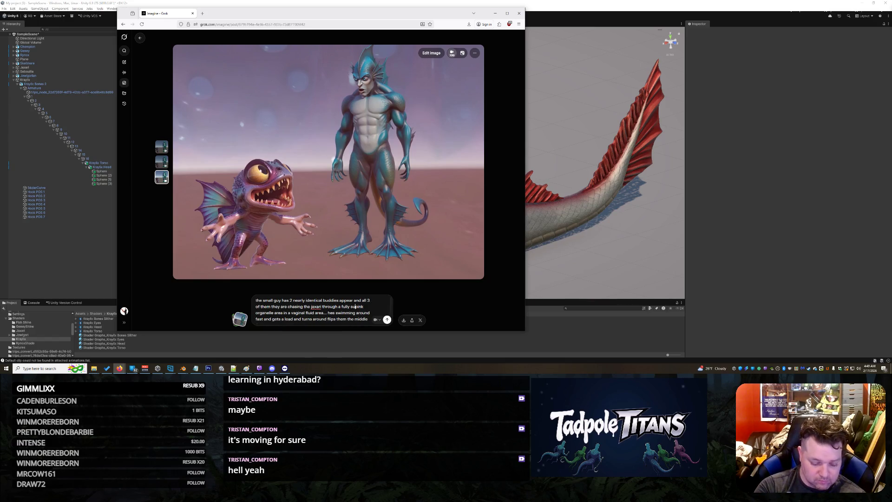
text(erge)
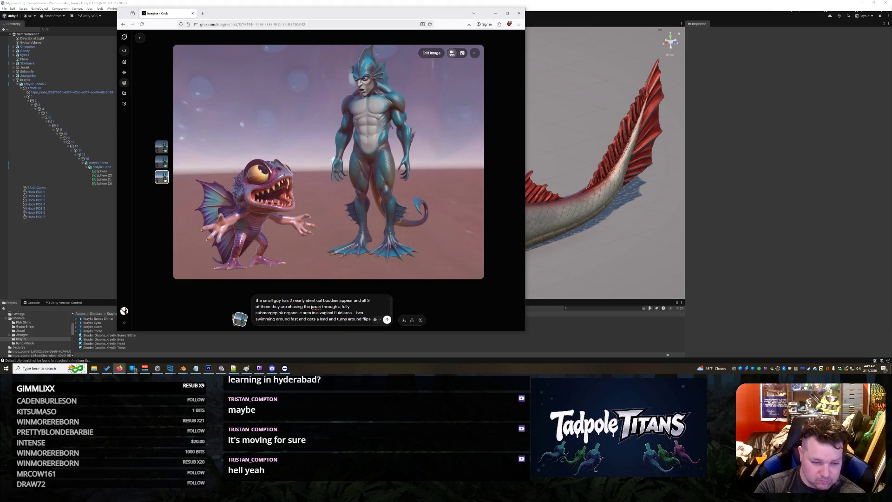
text(d)
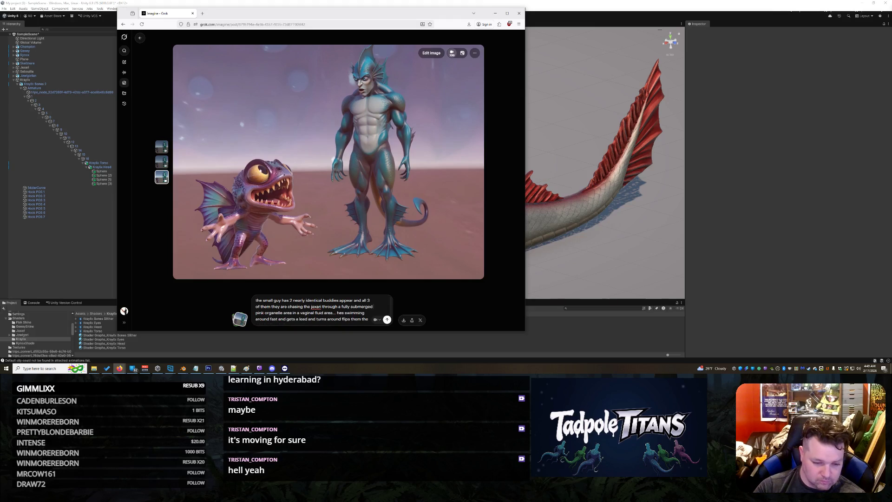
key(BackSpace)
text(pink)
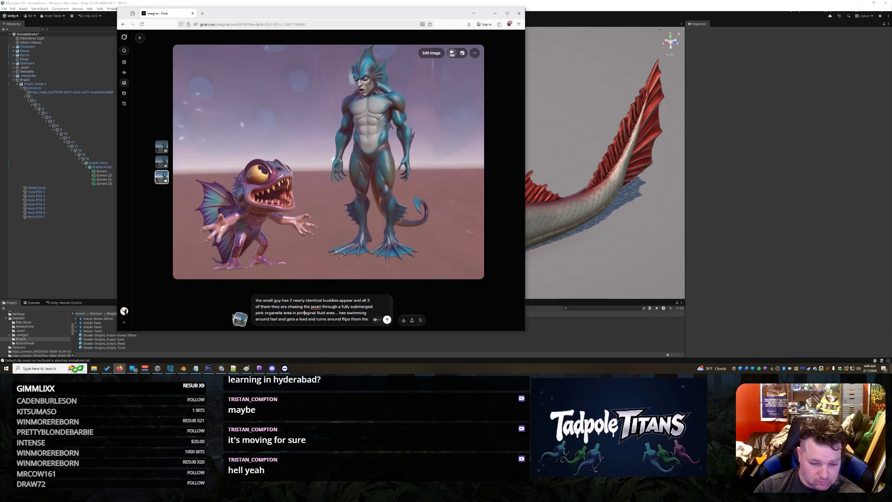
key(Delete)
key(Delete)
text(k)
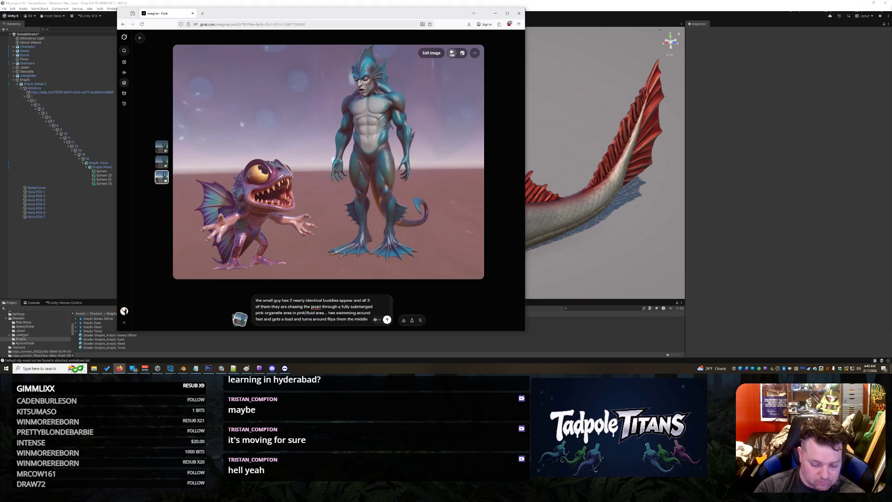
text( tinged)
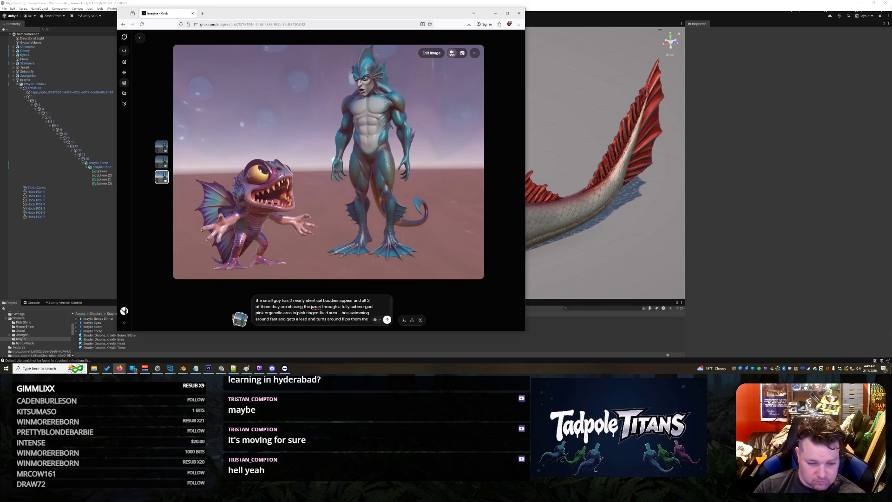
Correct the typos in 'lead' and 'fast' and generate the video
text(l 3 )
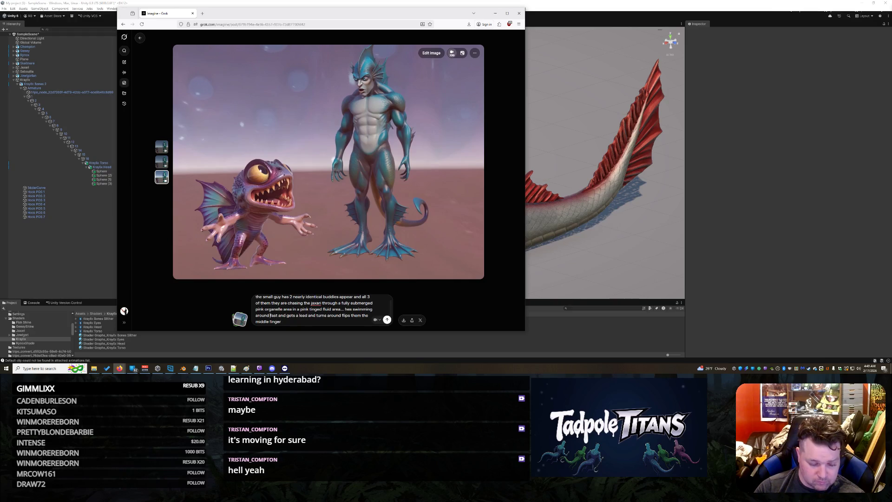
text(o)
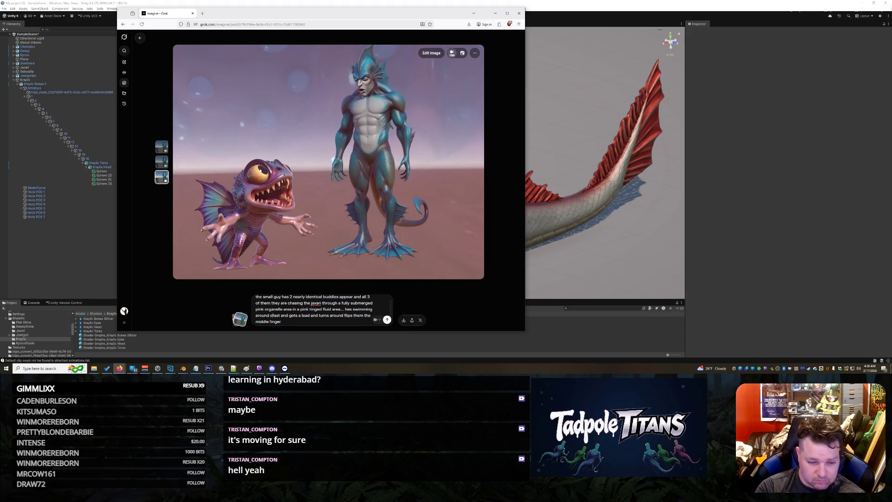
key(BackSpace)
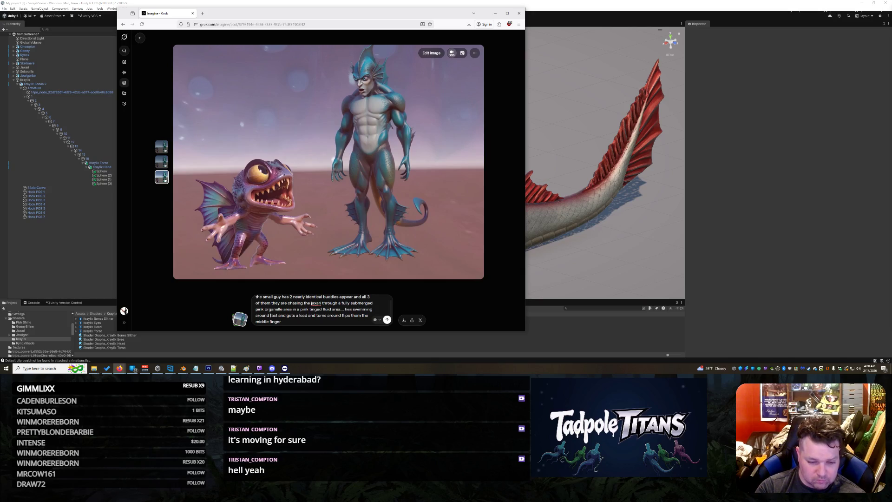
key(Return)
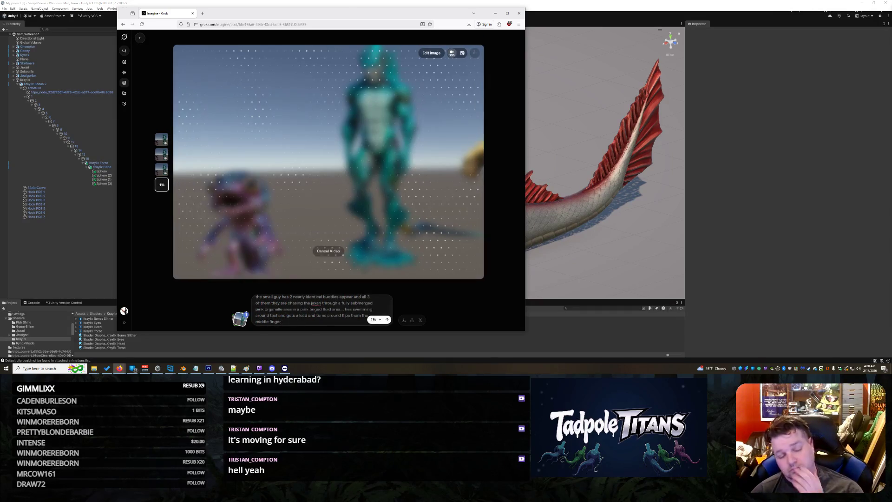
Bring Unity forward and orbit the creature lineup to a front view of the snake creature
click(709, 153)
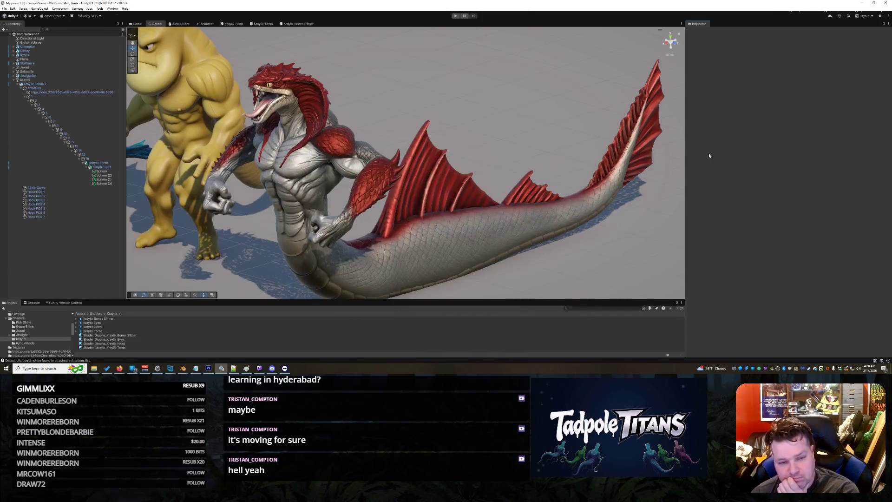
mouse_move(464, 160)
mouse_down()
mouse_move(513, 182)
mouse_move(506, 164)
mouse_move(346, 178)
mouse_move(350, 163)
mouse_move(331, 173)
mouse_move(373, 183)
mouse_move(501, 176)
mouse_up()
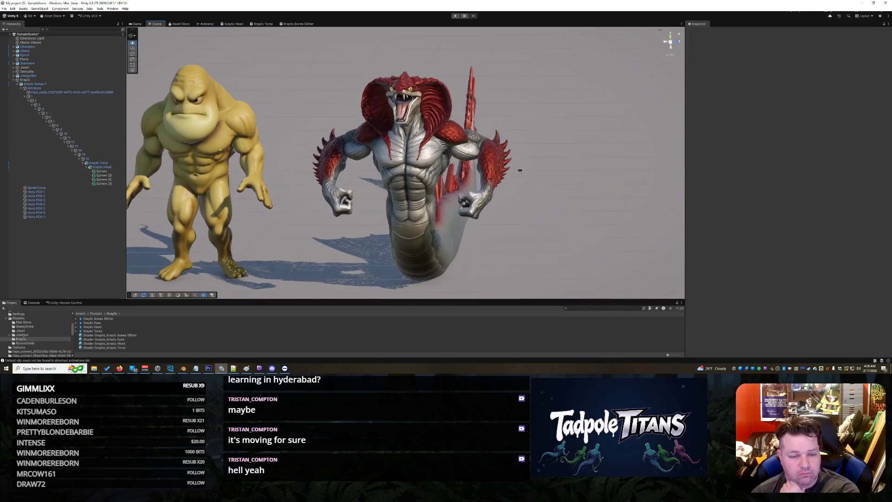
scroll(501, 175, down, 8)
mouse_move(470, 183)
mouse_down()
mouse_move(526, 174)
mouse_move(431, 203)
mouse_move(493, 207)
mouse_up()
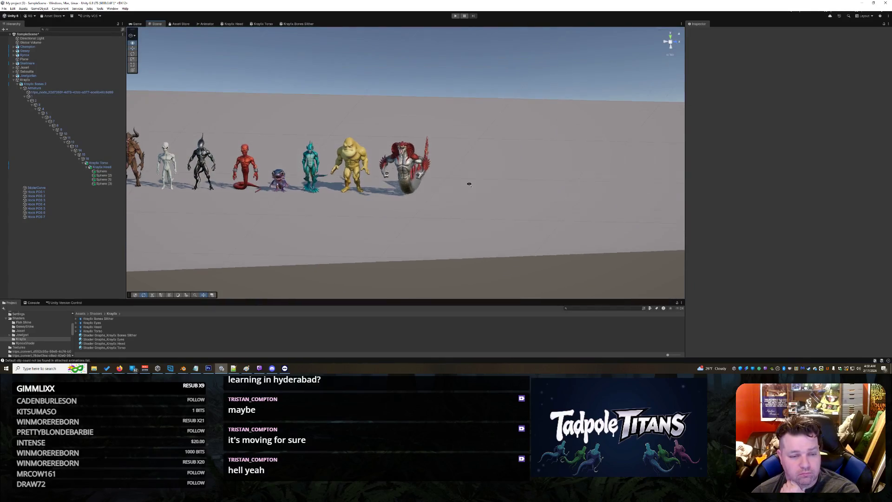
scroll(499, 210, up, 8)
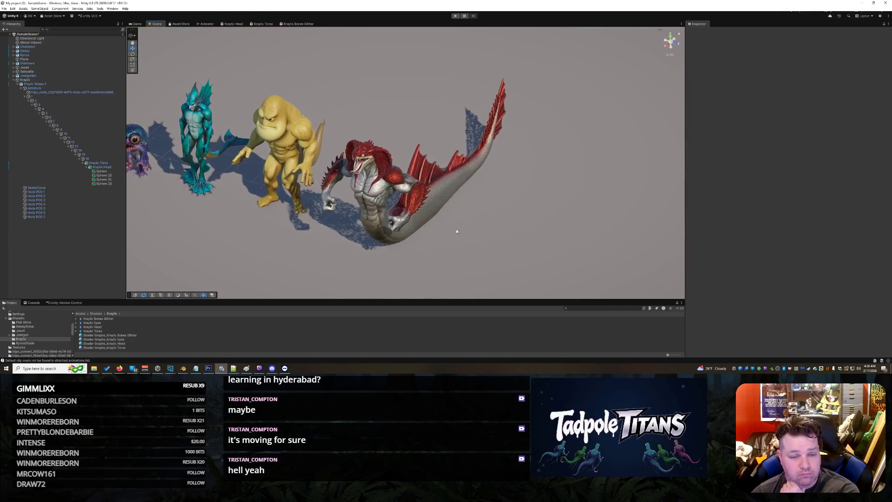
scroll(498, 211, up, 4)
drag(499, 210, 550, 195)
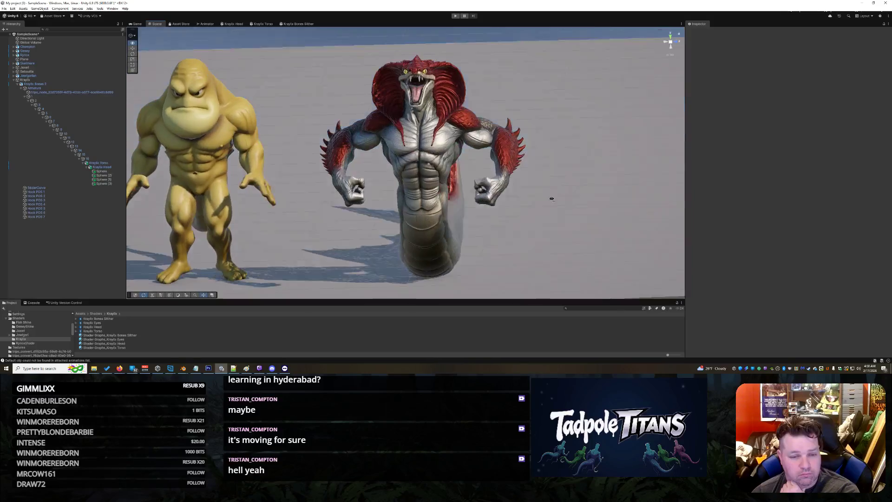
scroll(552, 202, up, 4)
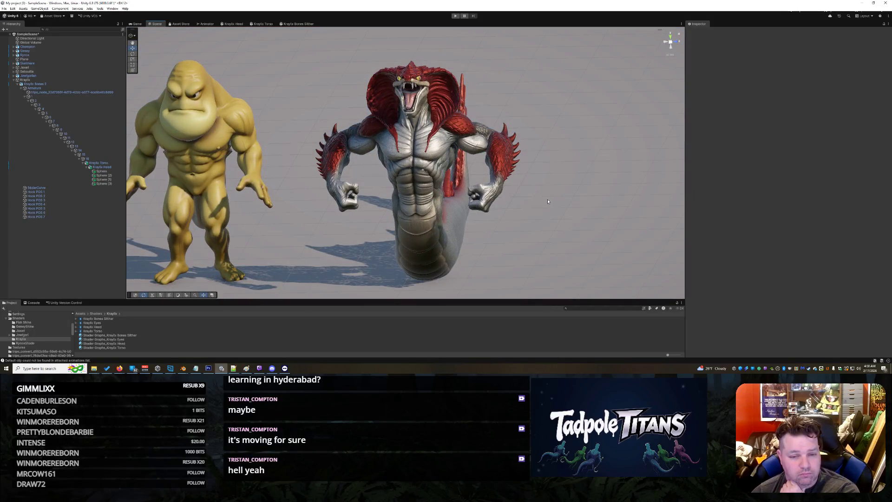
Inspect the red cobra creature from below, from the lineup's end, and at a three-quarter angle
mouse_move(530, 198)
mouse_down()
mouse_move(515, 140)
mouse_move(528, 215)
mouse_move(602, 185)
mouse_move(511, 202)
mouse_move(410, 176)
mouse_move(484, 185)
mouse_move(518, 206)
mouse_up()
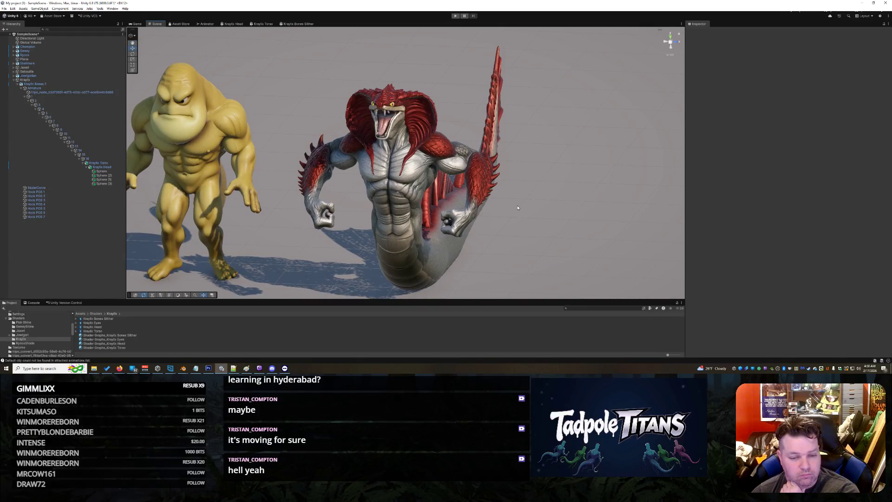
scroll(516, 207, down, 10)
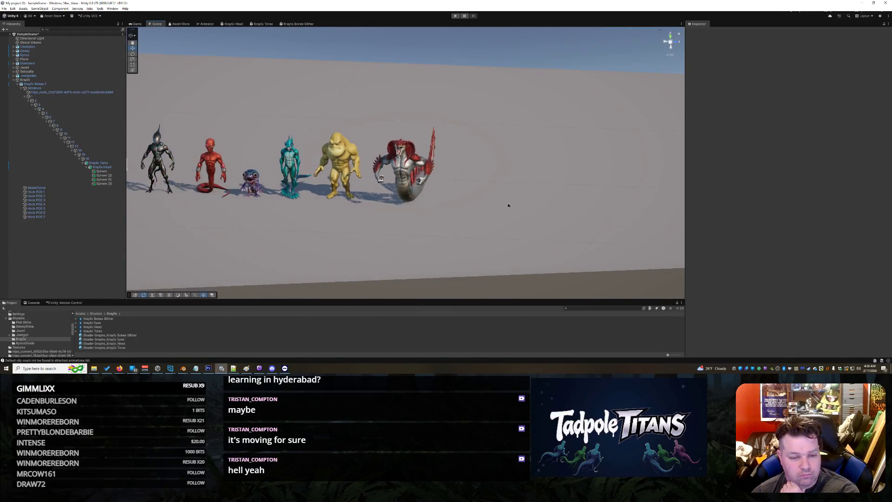
mouse_move(509, 205)
mouse_down()
mouse_move(412, 205)
mouse_move(480, 208)
mouse_up()
scroll(413, 207, up, 6)
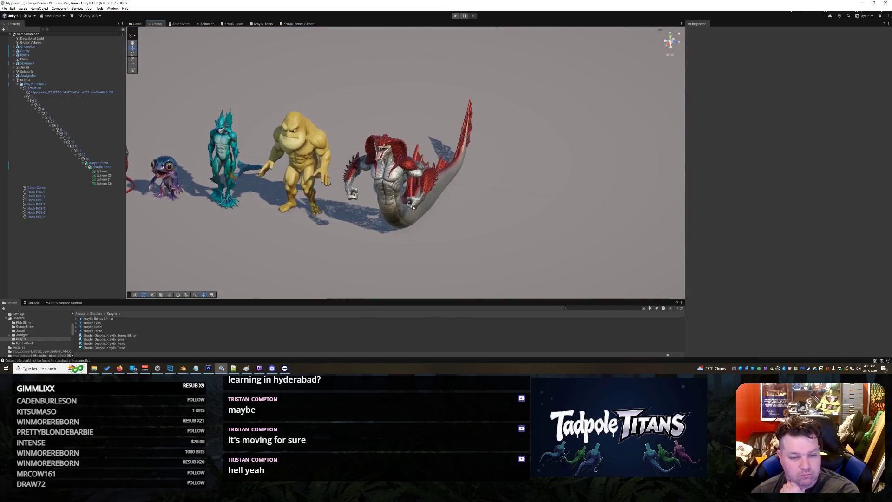
scroll(412, 207, up, 10)
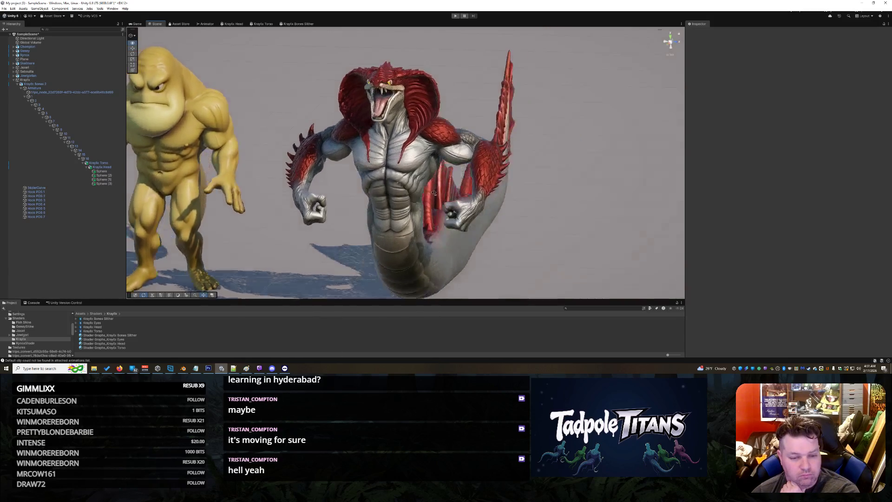
scroll(433, 193, up, 8)
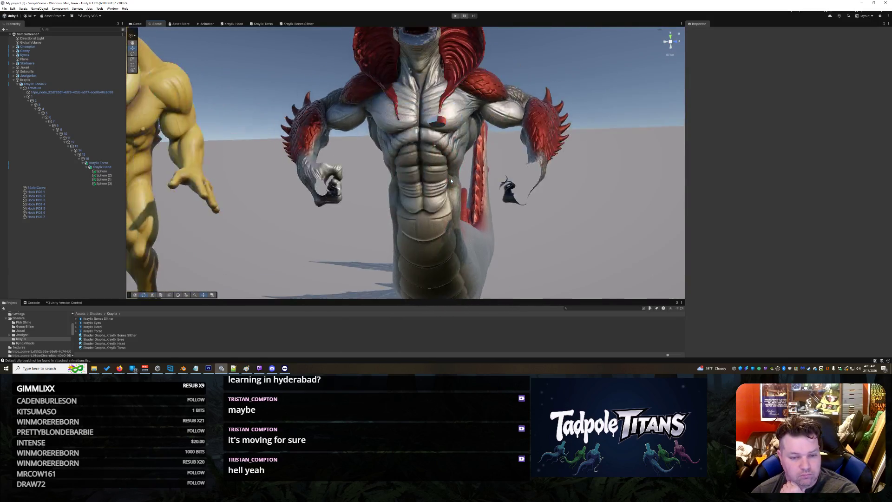
scroll(451, 180, down, 5)
mouse_move(451, 181)
mouse_down()
mouse_move(383, 193)
mouse_move(291, 177)
mouse_move(287, 72)
mouse_move(515, 177)
mouse_move(477, 199)
mouse_up()
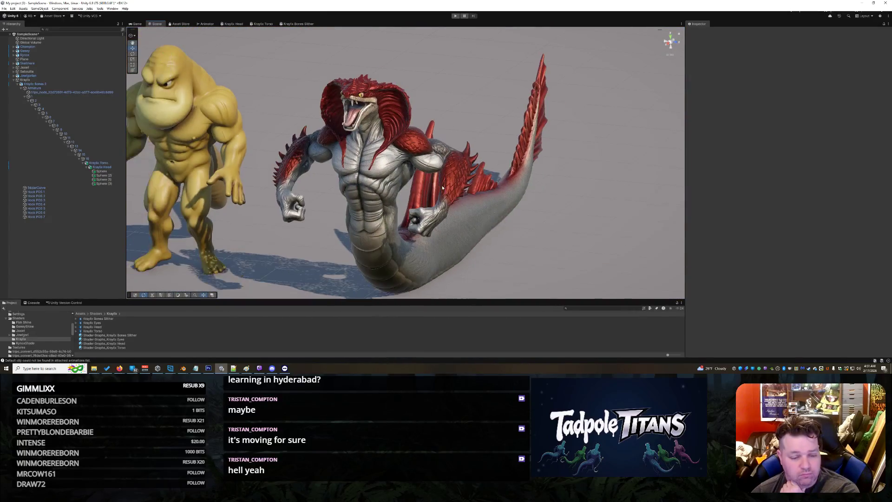
scroll(477, 199, down, 3)
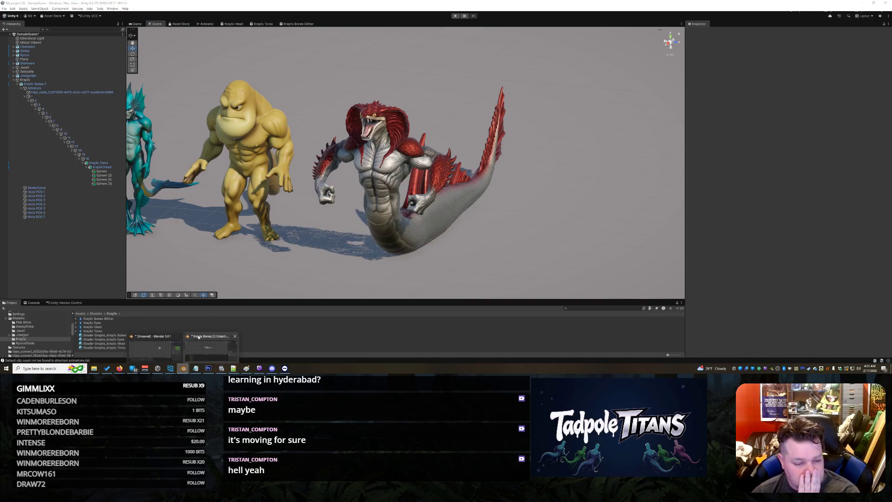
Switch to the fish model in Blender and orbit to a side view of its finned body
click(211, 346)
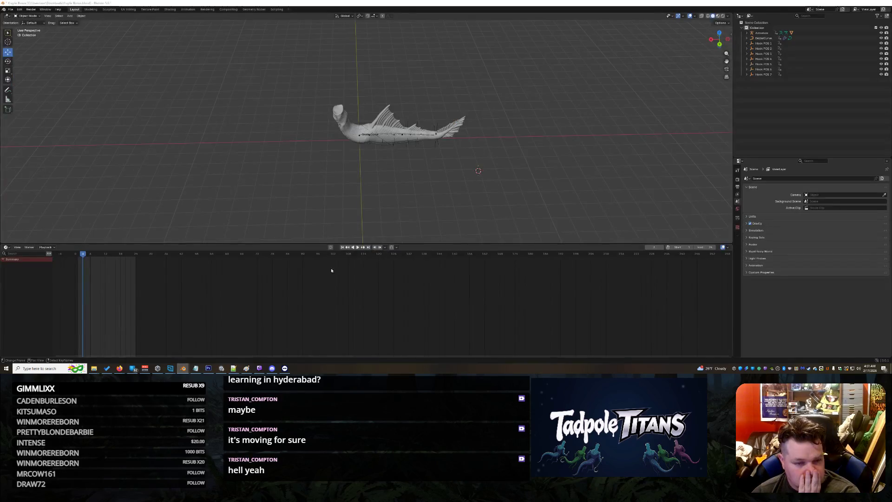
scroll(356, 174, up, 8)
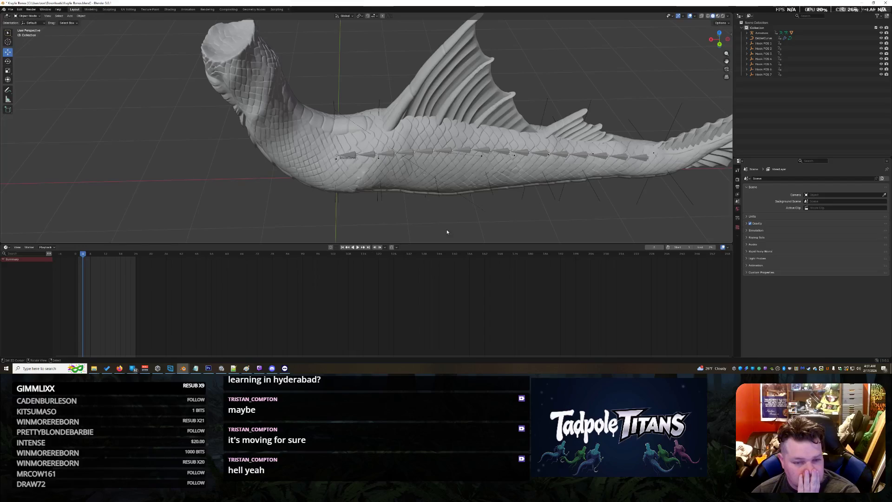
scroll(447, 232, down, 5)
drag(456, 205, 483, 189)
scroll(484, 188, up, 6)
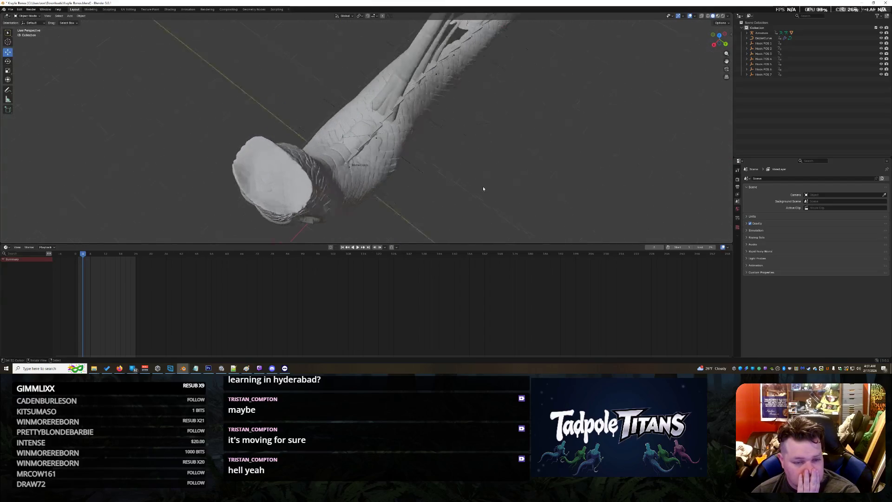
scroll(517, 199, down, 3)
scroll(517, 199, up, 3)
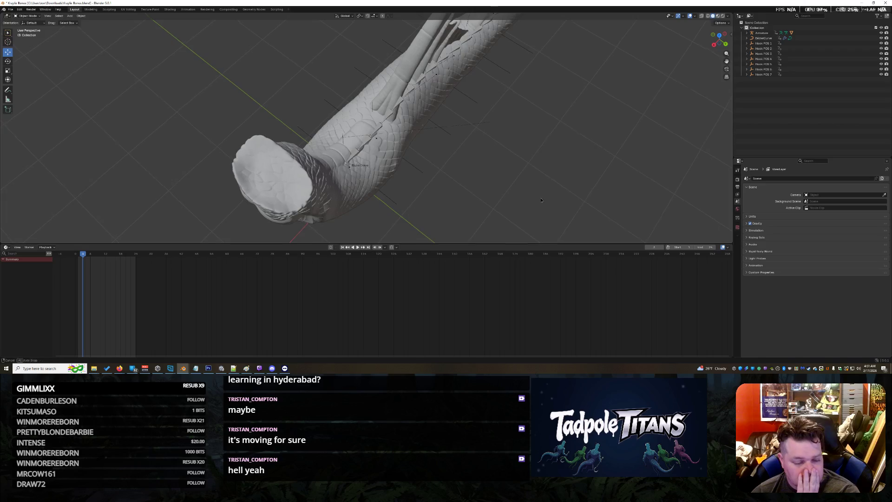
drag(541, 200, 442, 218)
Play and stop the creature's animation, then select the creature mesh
click(358, 250)
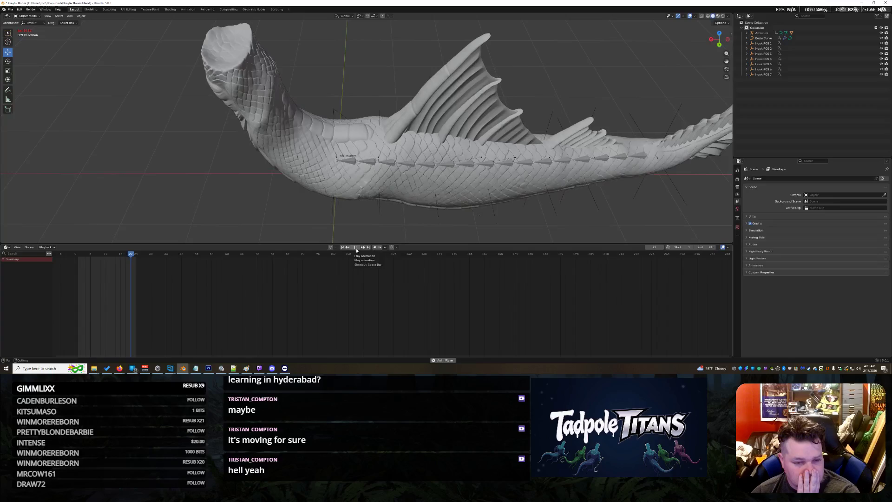
click(357, 250)
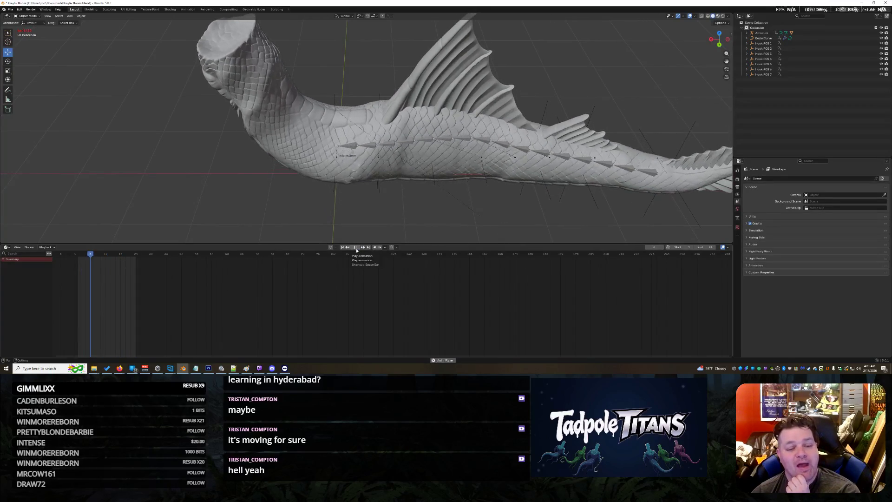
click(357, 250)
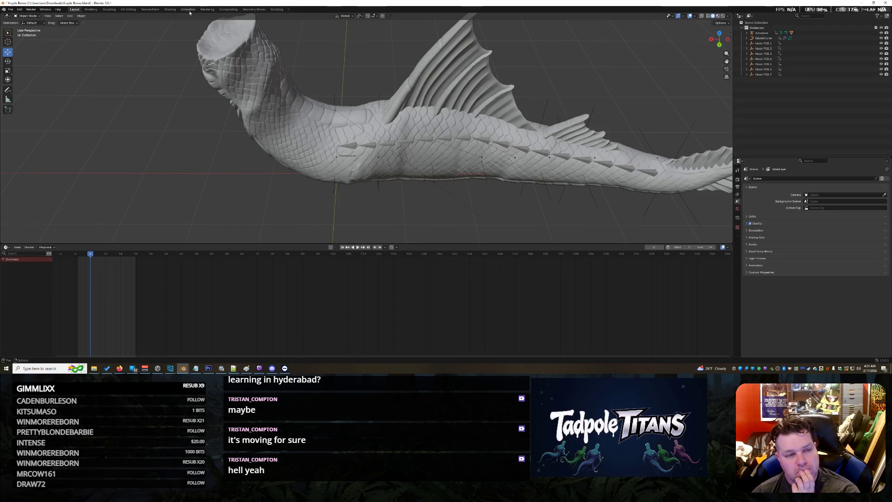
click(306, 103)
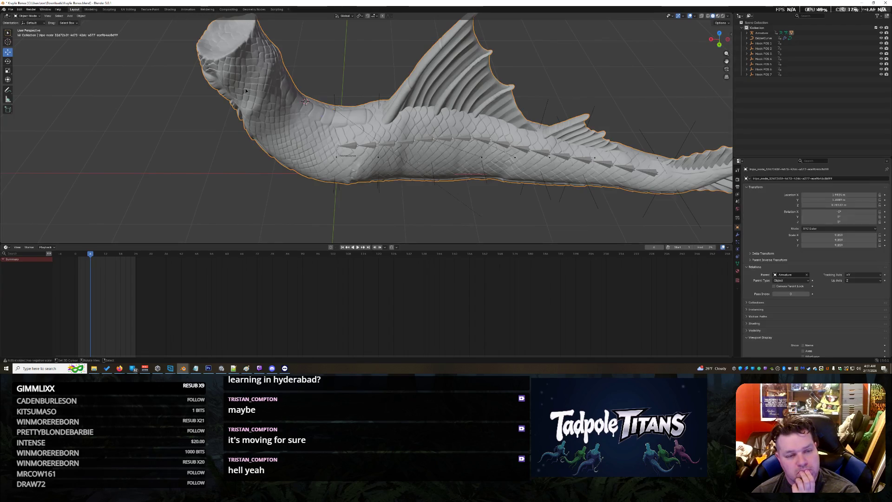
Enter Weight Paint mode in the Texture Paint workspace with vertex group 16 active
click(156, 9)
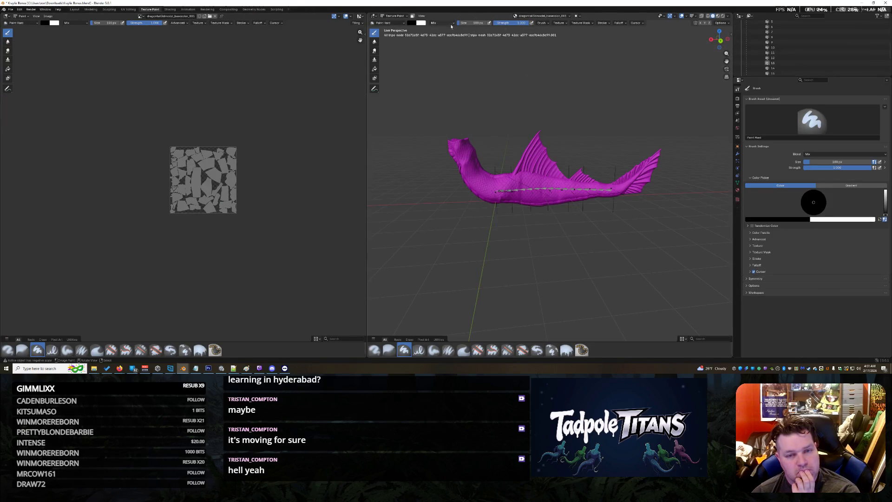
click(395, 15)
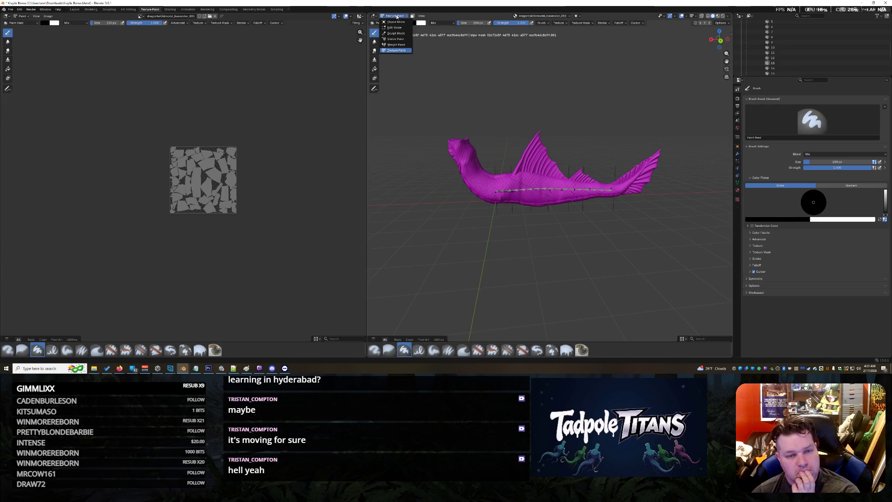
click(396, 45)
scroll(483, 186, up, 5)
scroll(484, 186, down, 4)
drag(456, 202, 598, 204)
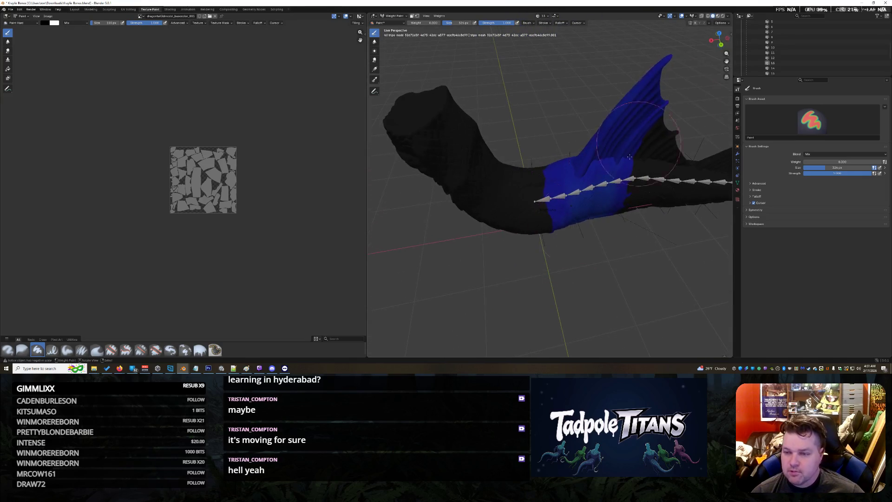
ctrl+click(551, 198)
Paint vertex group 16 weights onto the creature's front neck
drag(528, 150, 478, 130)
scroll(483, 140, up, 3)
scroll(481, 103, down, 3)
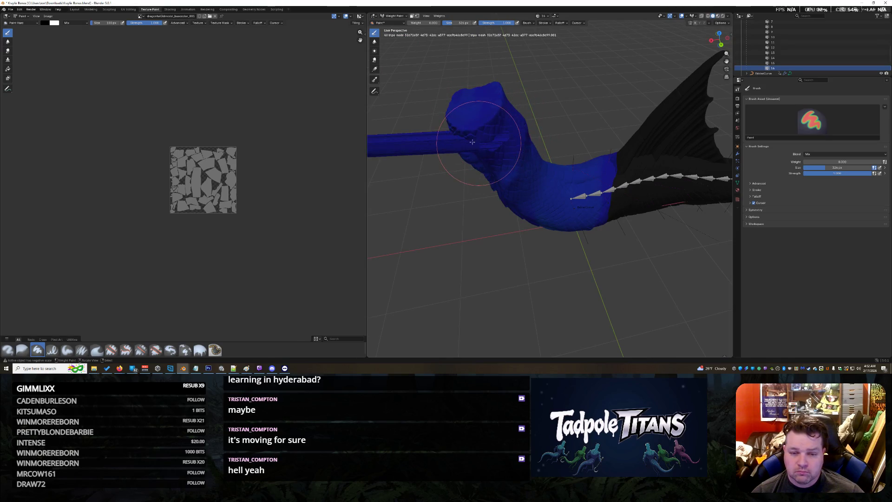
mouse_move(476, 144)
mouse_down()
mouse_move(450, 175)
mouse_move(534, 168)
mouse_move(527, 157)
mouse_move(447, 175)
mouse_move(536, 186)
mouse_move(530, 160)
mouse_move(528, 175)
mouse_move(440, 181)
mouse_move(449, 196)
mouse_move(478, 191)
mouse_move(465, 186)
mouse_up()
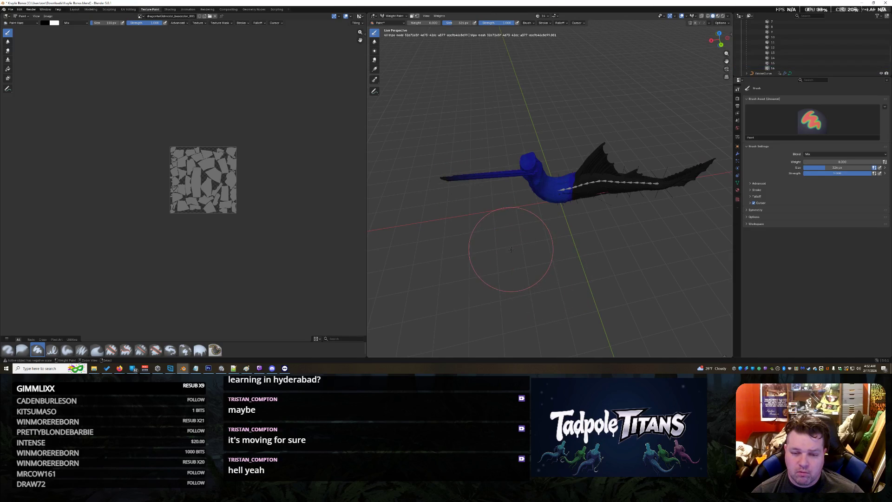
Orbit around the painted neck, tail and fin to check the weights, then minimize Blender
scroll(502, 253, up, 3)
mouse_move(512, 250)
mouse_down()
mouse_move(488, 225)
mouse_move(552, 221)
mouse_move(582, 161)
mouse_up()
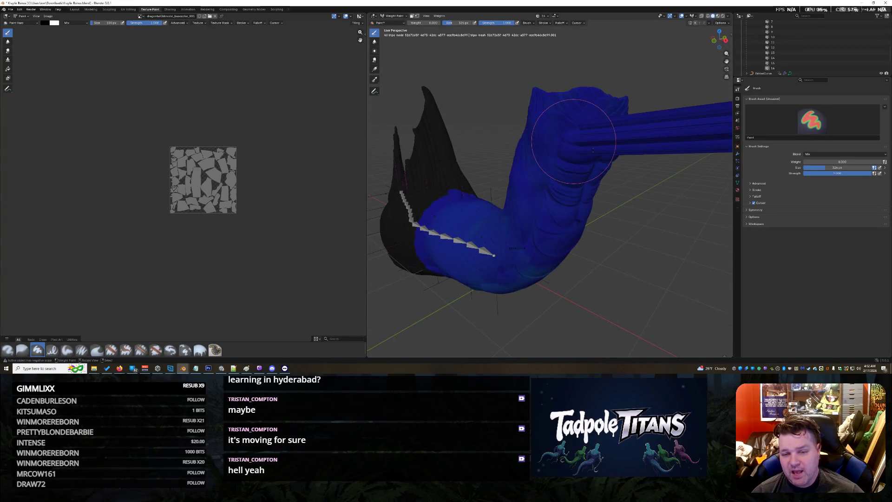
scroll(595, 149, down, 6)
scroll(627, 156, up, 6)
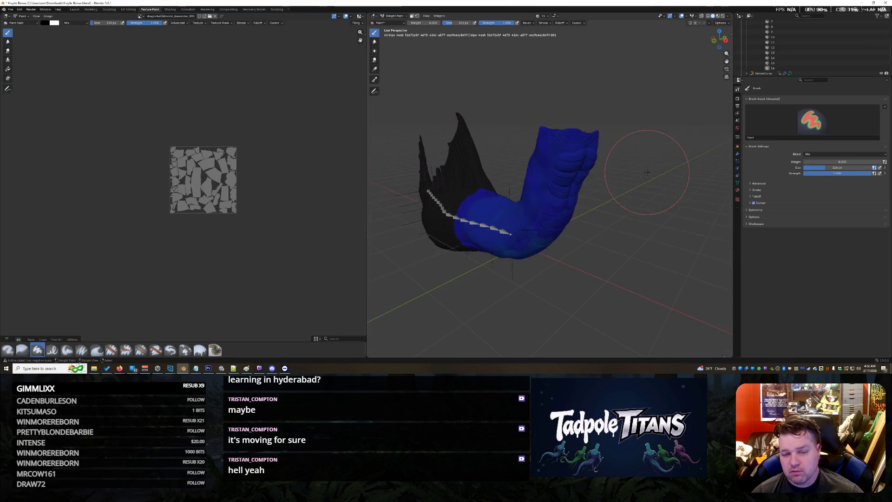
mouse_move(636, 165)
mouse_down()
mouse_move(556, 167)
mouse_move(551, 140)
mouse_up()
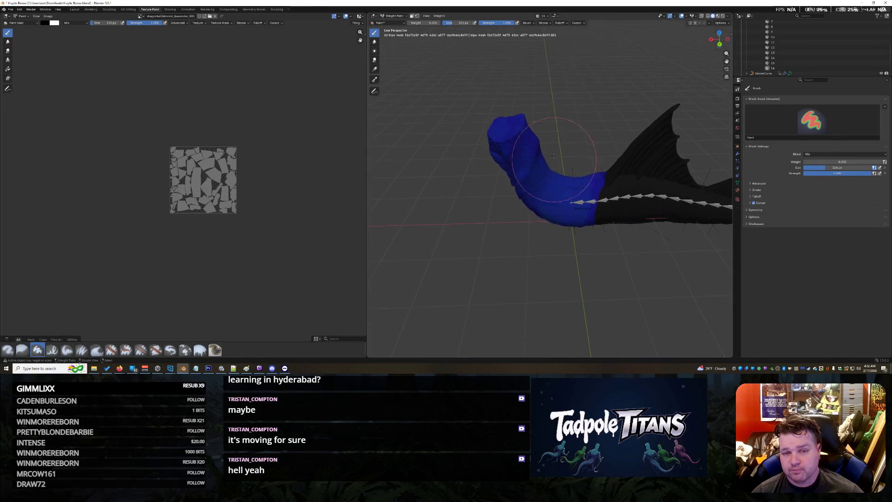
scroll(549, 137, down, 5)
scroll(549, 137, up, 6)
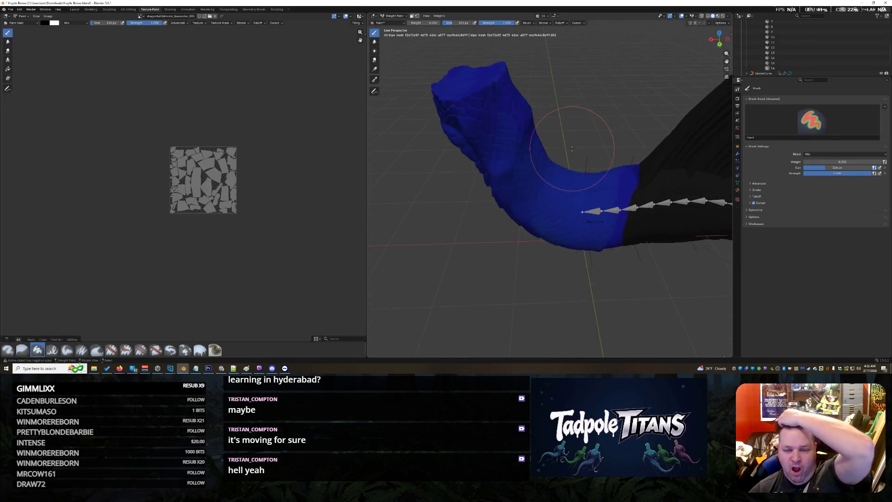
scroll(556, 151, down, 3)
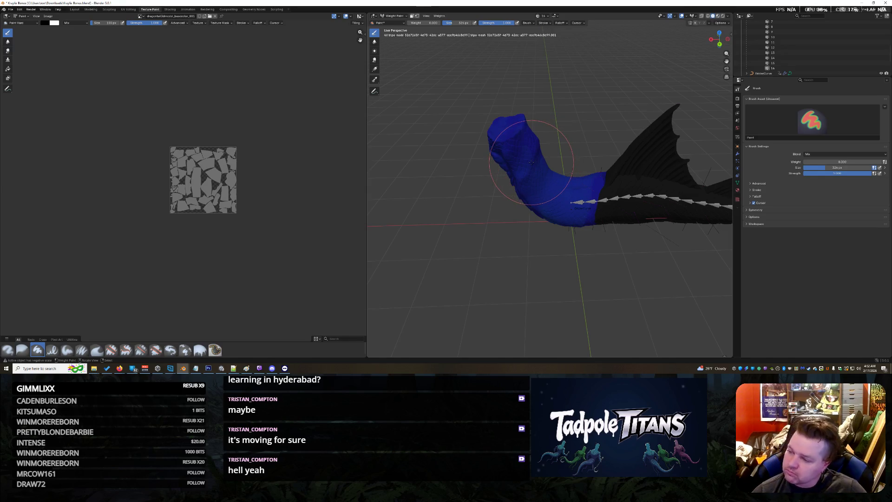
scroll(532, 163, up, 2)
mouse_move(531, 162)
mouse_down()
mouse_move(534, 150)
mouse_move(610, 132)
mouse_move(496, 146)
mouse_move(522, 164)
mouse_move(514, 155)
mouse_move(559, 144)
mouse_move(539, 93)
mouse_up()
scroll(534, 156, down, 5)
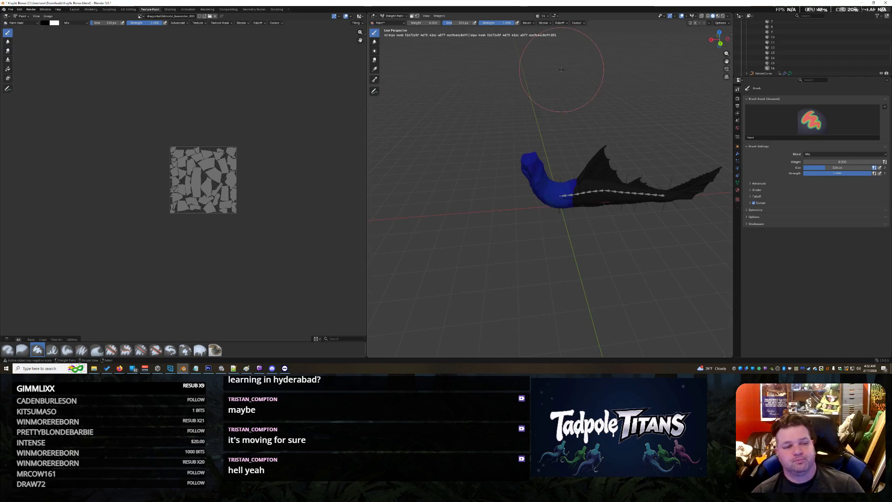
click(863, 5)
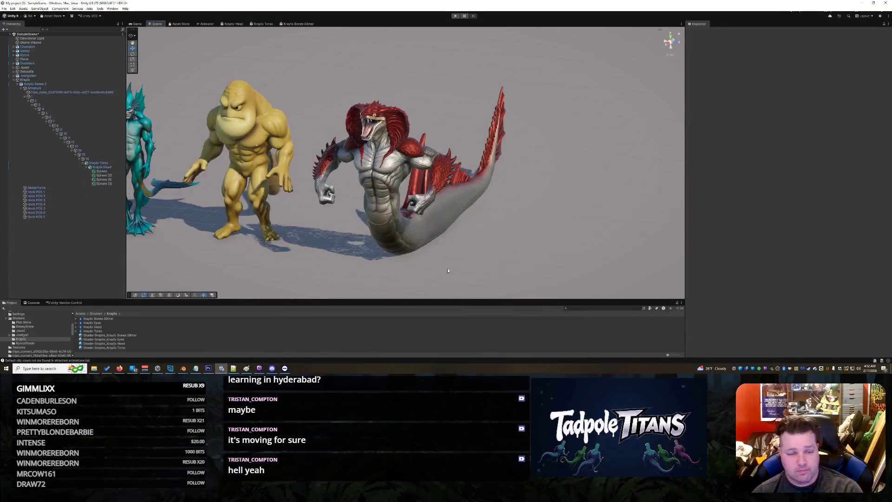
Switch to the Imagine - Grok Firefox window from the taskbar previews
mouse_move(183, 370)
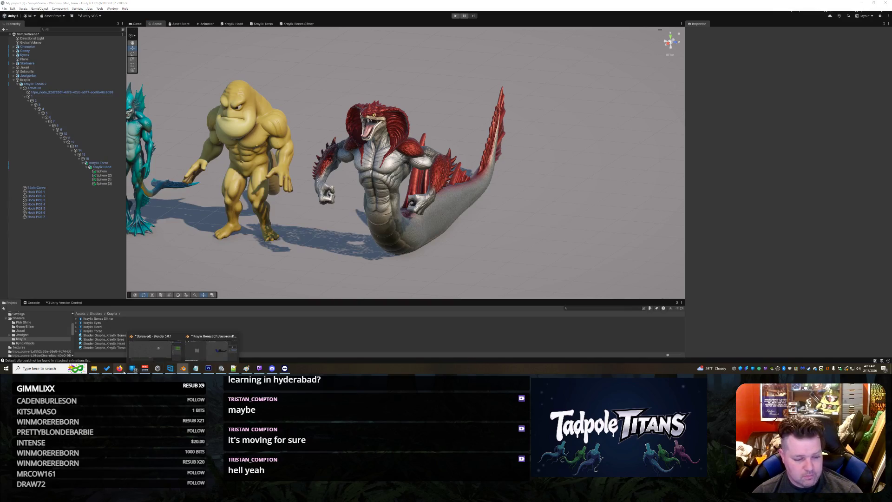
mouse_move(120, 368)
click(375, 350)
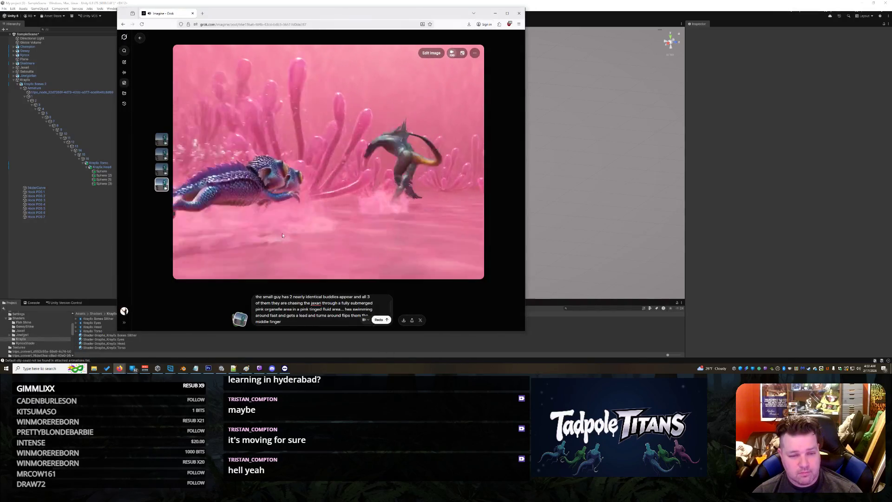
Mute the generated chase video from its context menu
mouse_move(317, 184)
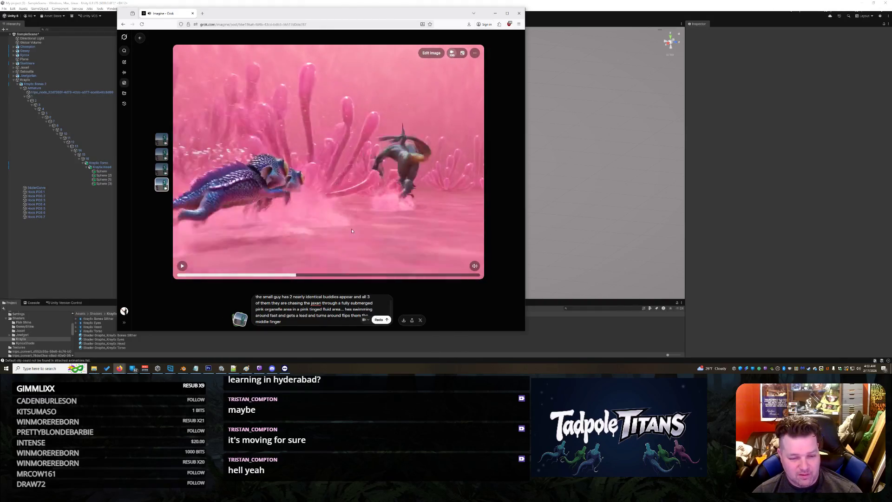
right_click(356, 192)
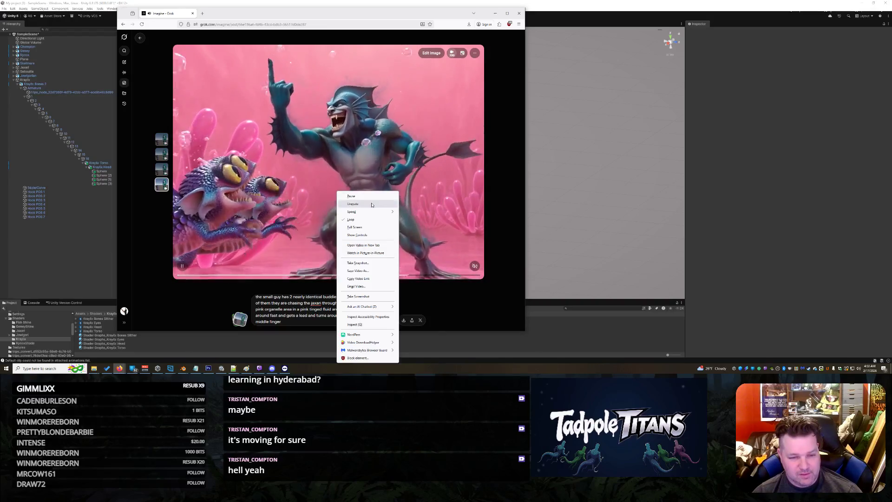
click(372, 208)
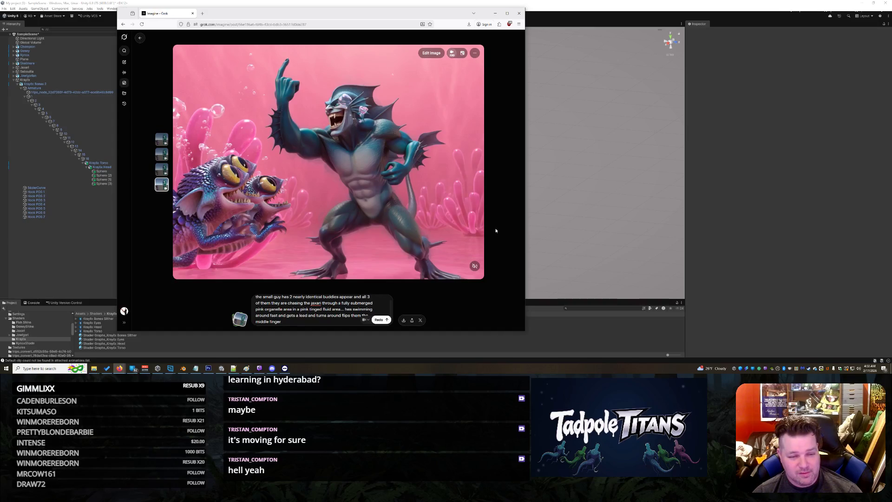
mouse_move(358, 201)
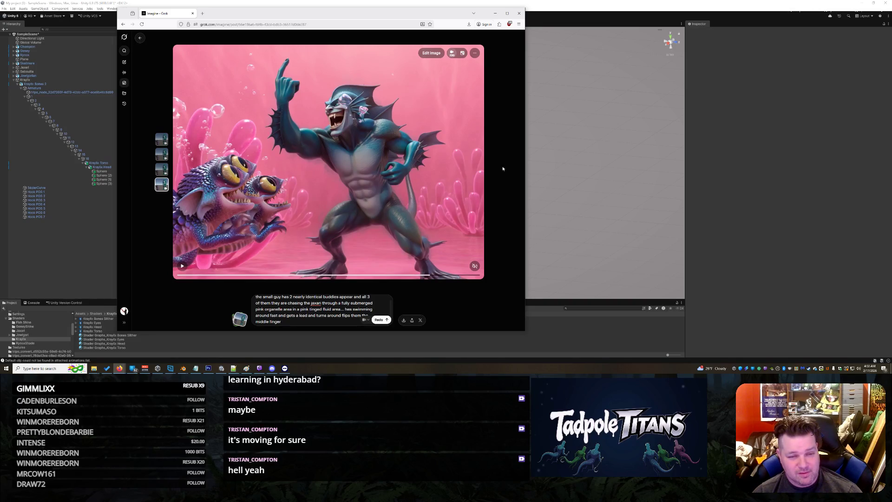
Choose Save Video As for the clip, opening a save dialog in Downloads
right_click(277, 164)
click(475, 52)
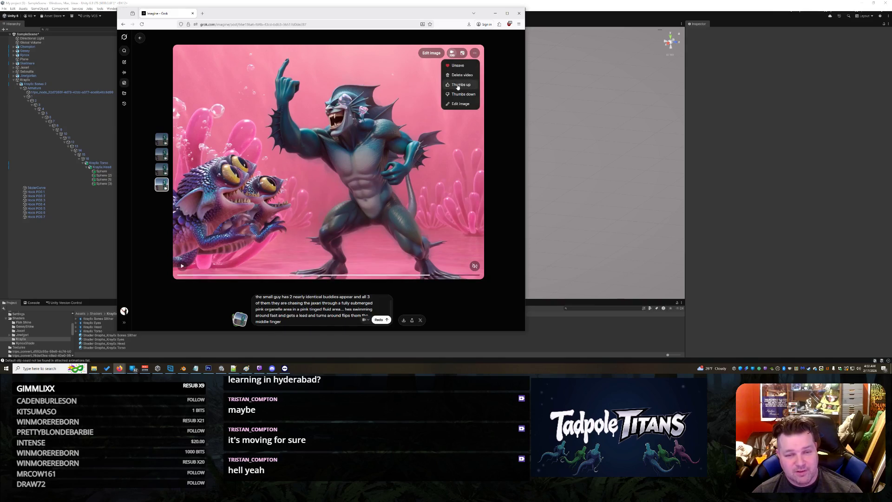
right_click(430, 270)
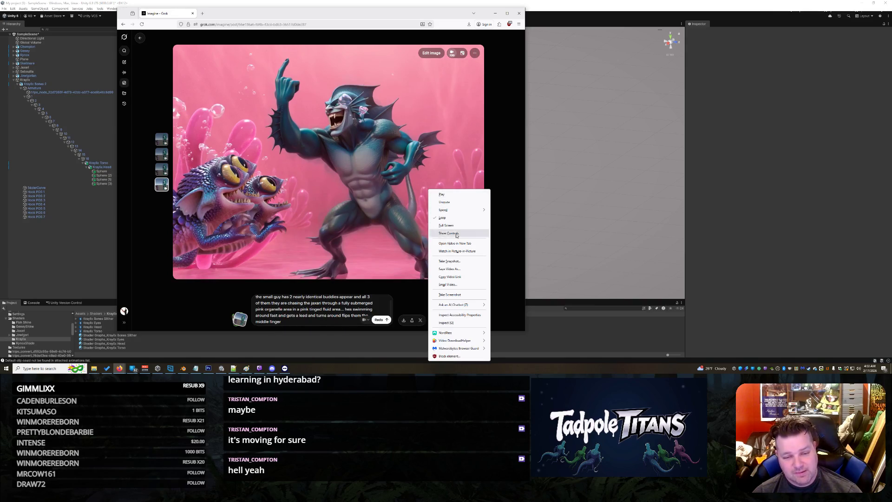
click(463, 271)
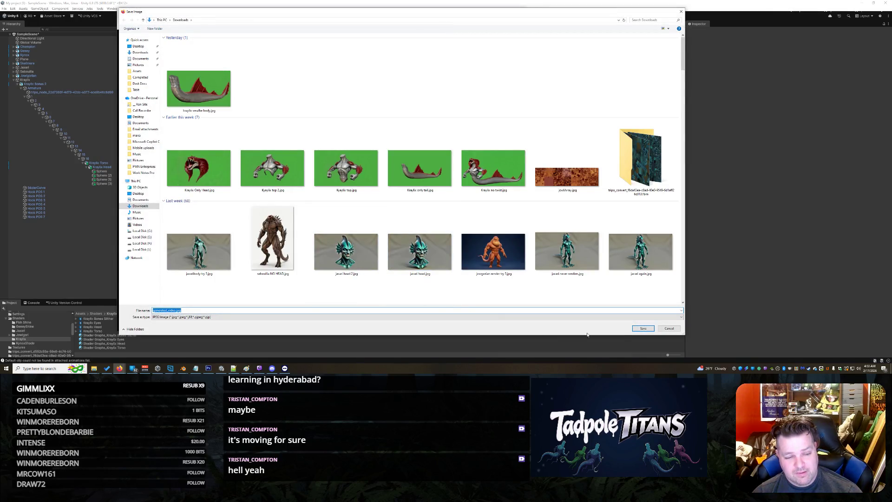
Save the still to Downloads as 'lol' rather than replacing the existing file
click(643, 329)
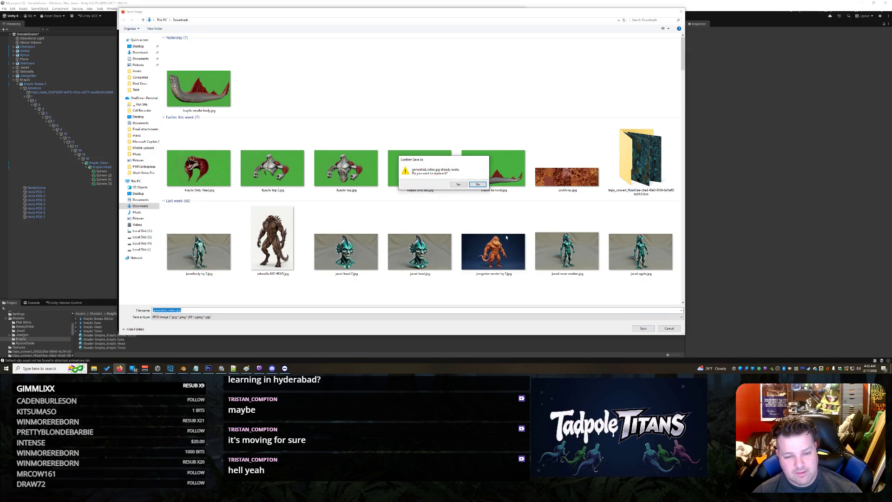
click(479, 188)
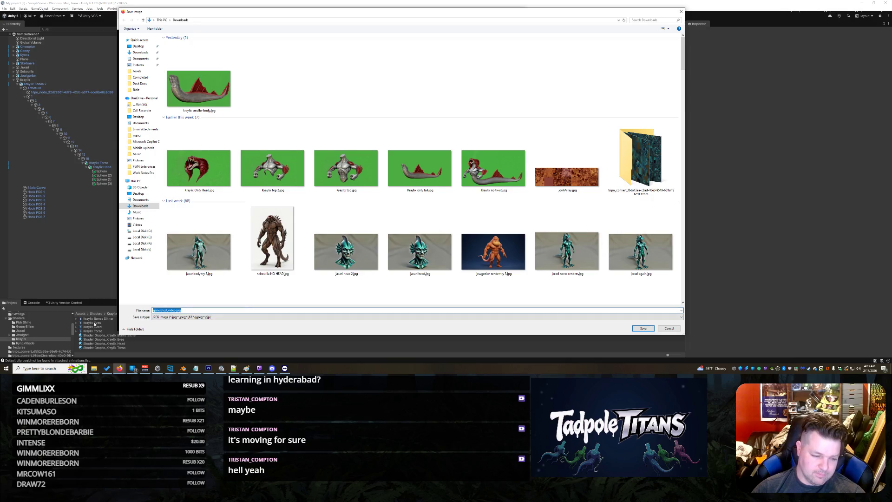
text(lol marc)
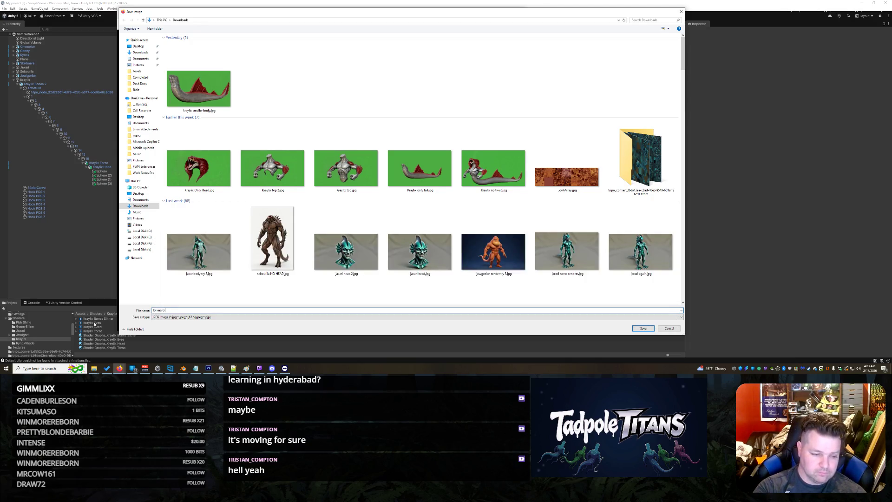
key(Return)
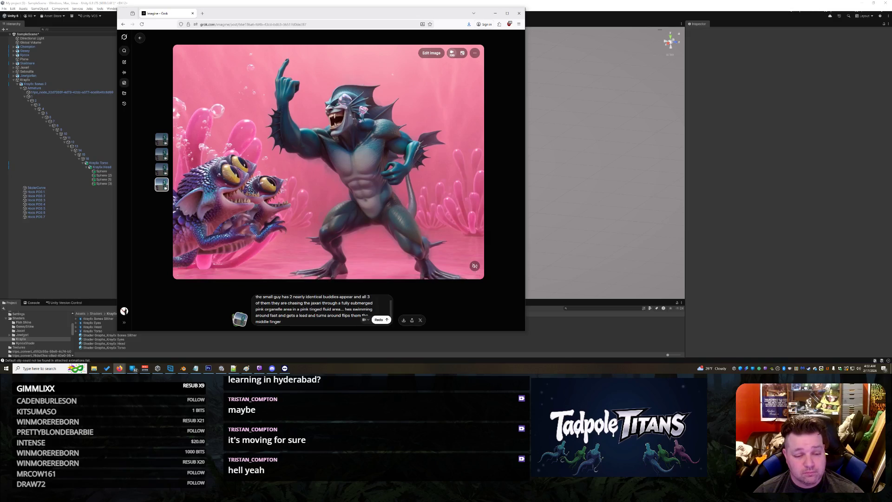
Append 'while swimming' to the prompt, generate a new video, and close the photo viewer
click(281, 322)
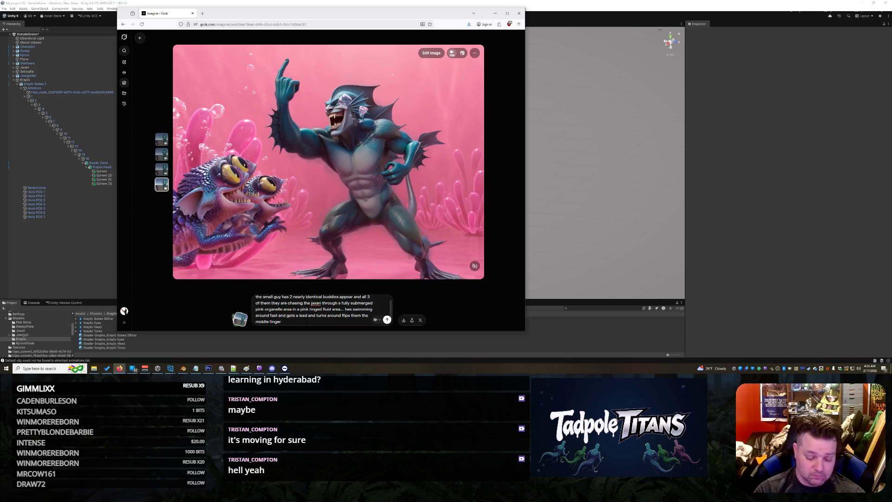
text(while )
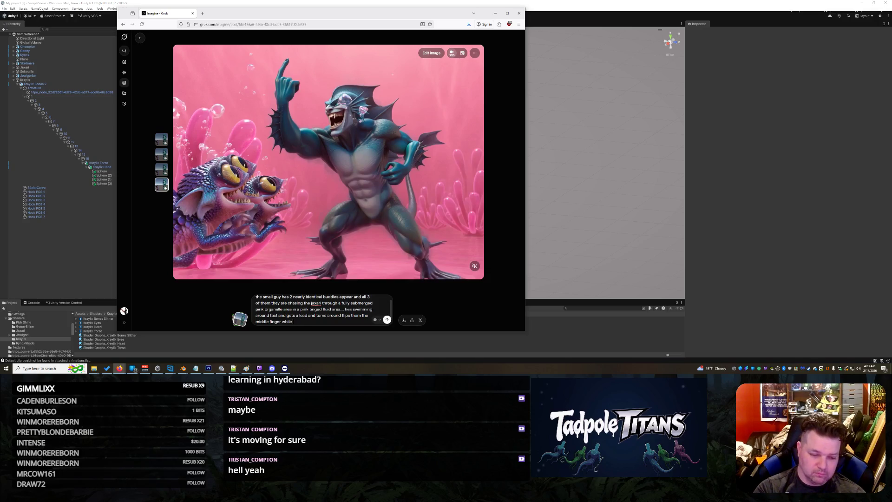
text(swimming)
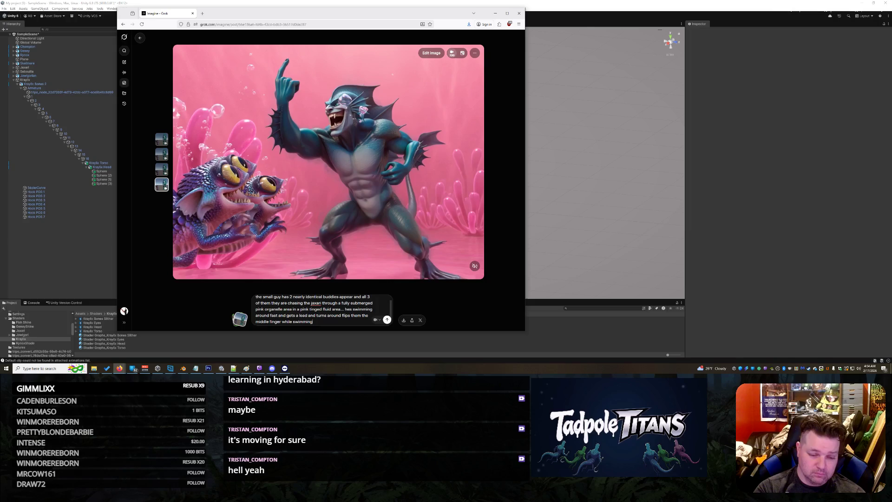
key(Return)
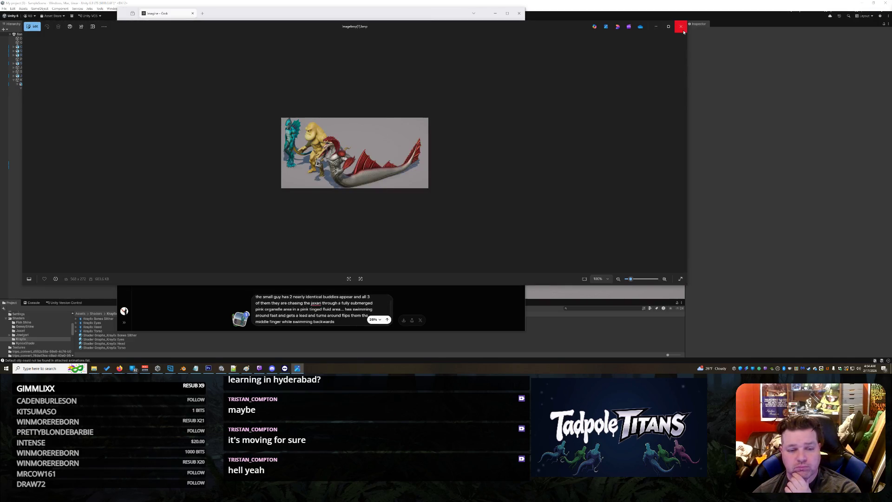
click(682, 27)
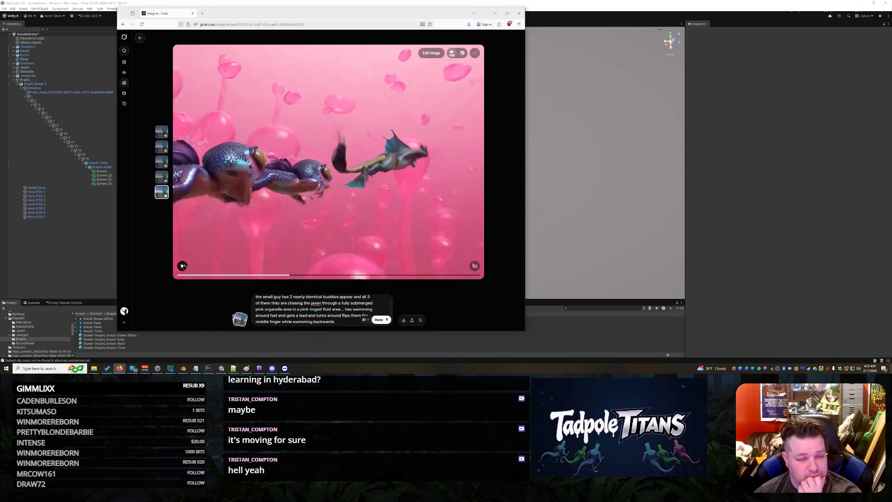
Pause the finished video and regenerate it from the same prompt with Redo
click(183, 266)
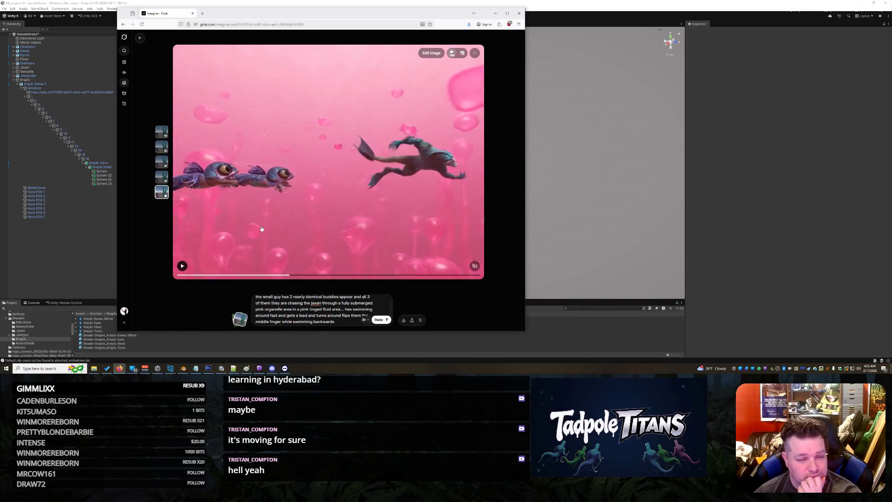
right_click(256, 49)
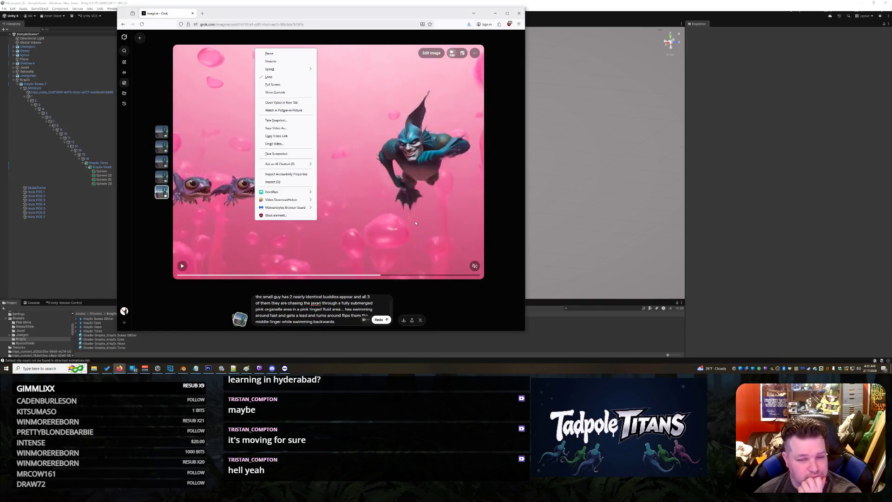
click(508, 219)
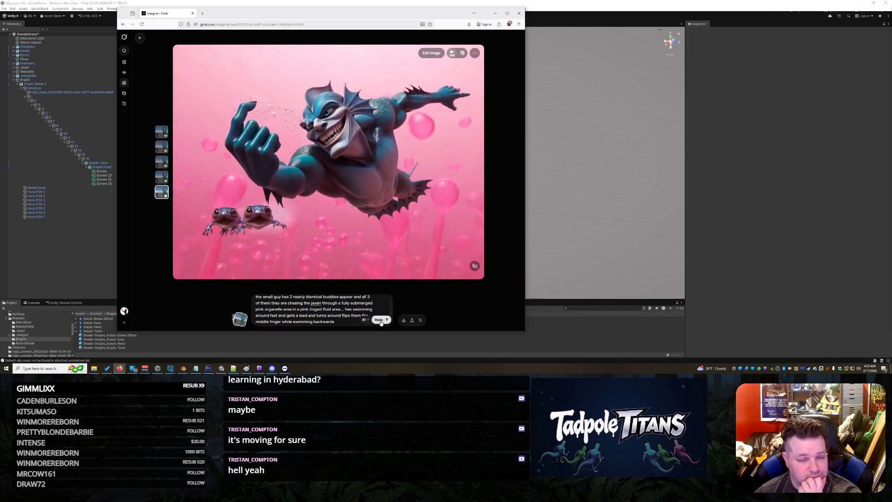
click(380, 320)
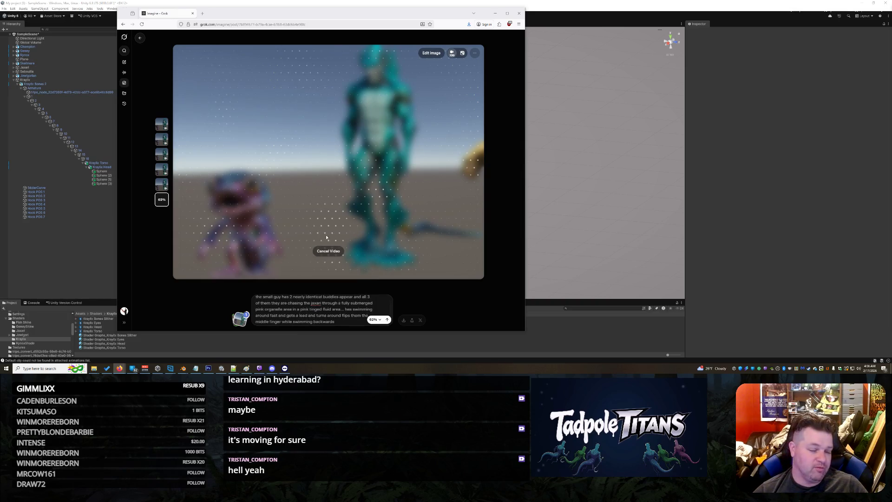
Bring the unsaved Blender scene window to the front from the taskbar
click(638, 3)
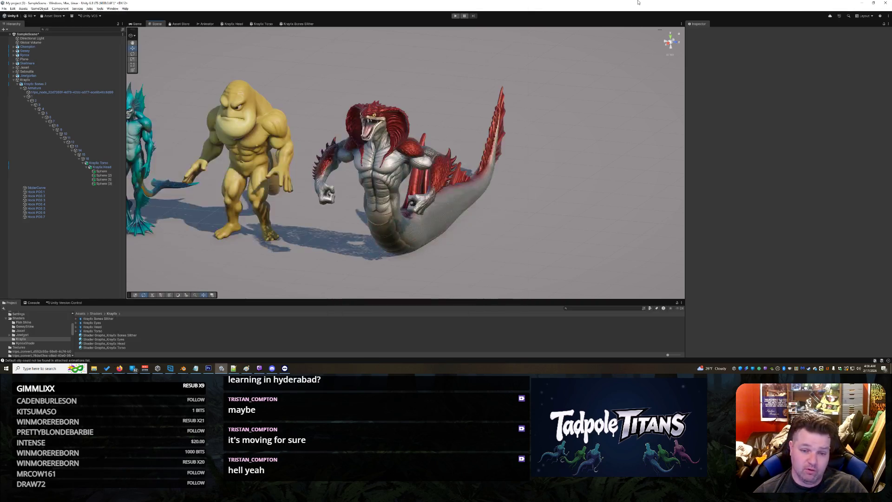
click(183, 369)
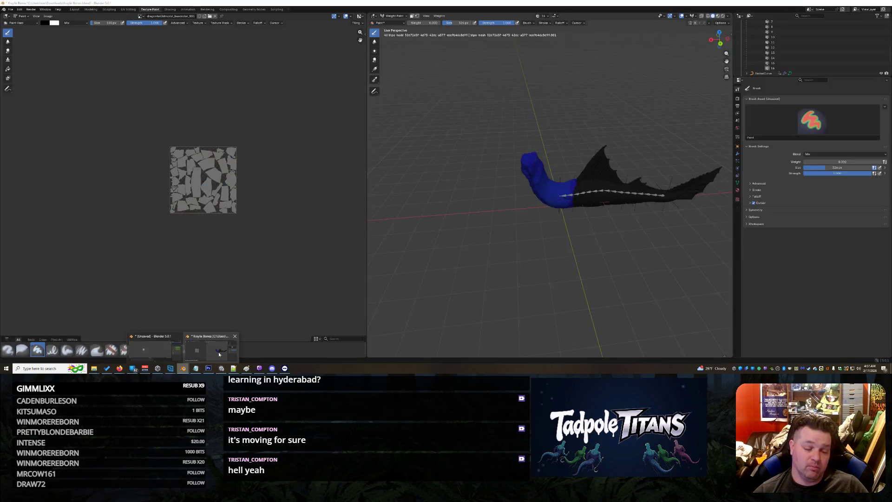
click(146, 350)
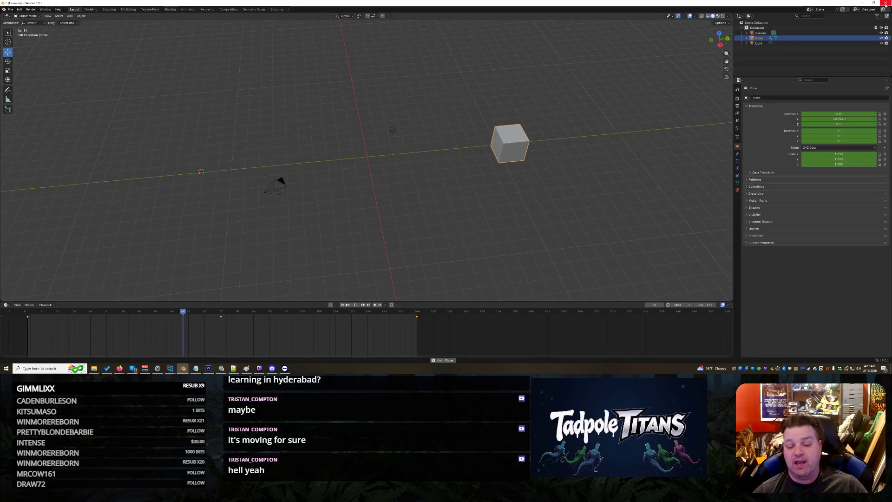
Close the Blender cube scene, discarding its unsaved changes
click(886, 4)
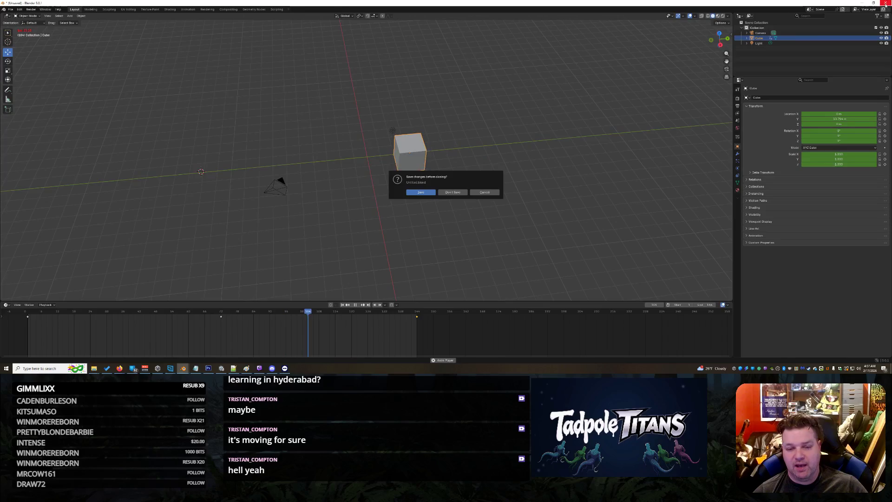
click(453, 192)
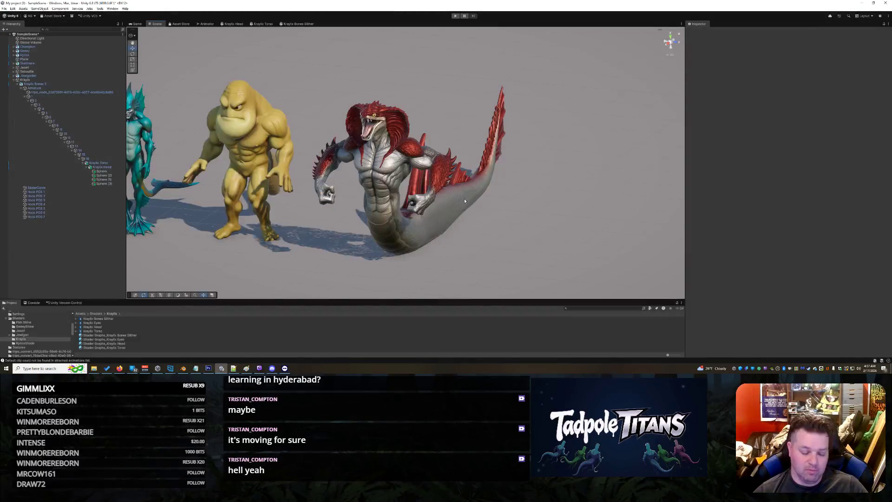
Return to the Grok Imagine window via the Firefox taskbar preview
mouse_move(135, 370)
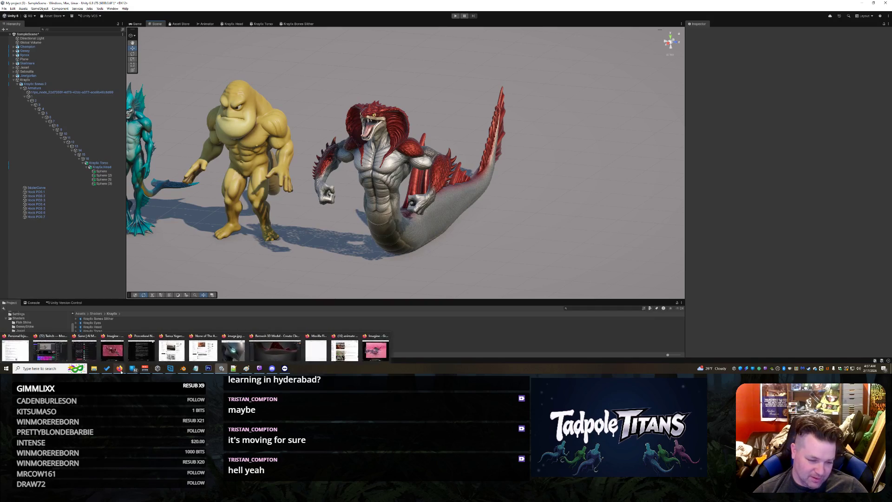
click(367, 356)
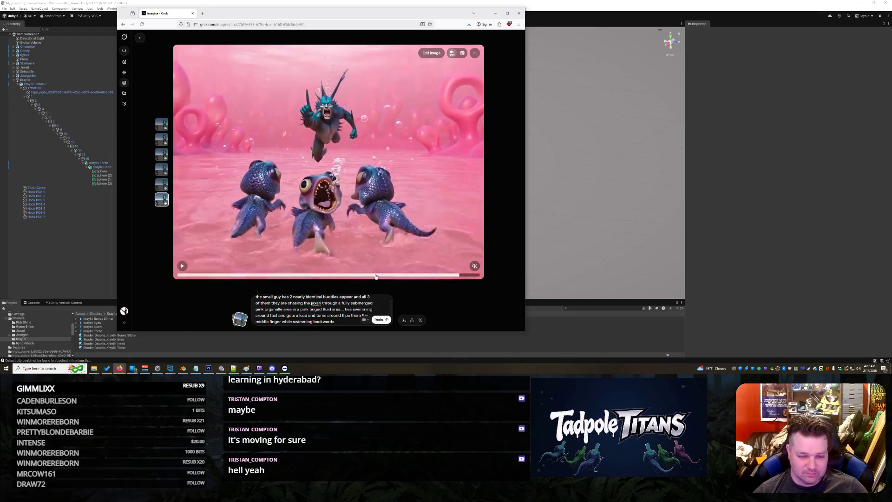
Replace 'chasing' with 'swimming in hot pursuit of' in the prompt and generate a new video
right_click(331, 170)
key(Escape)
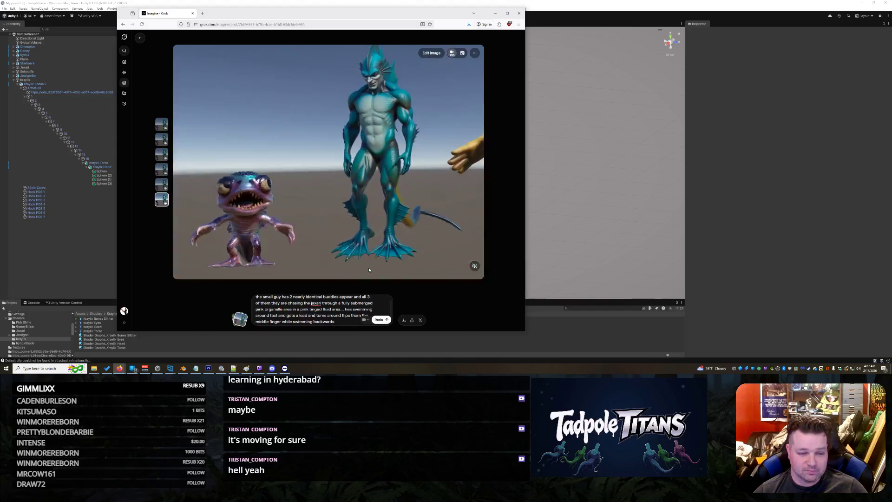
click(369, 269)
click(302, 309)
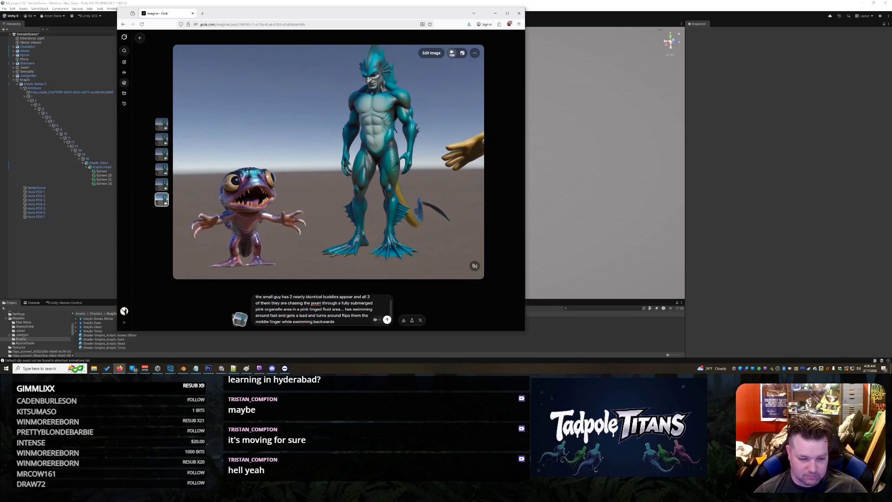
double_click(301, 303)
text(s)
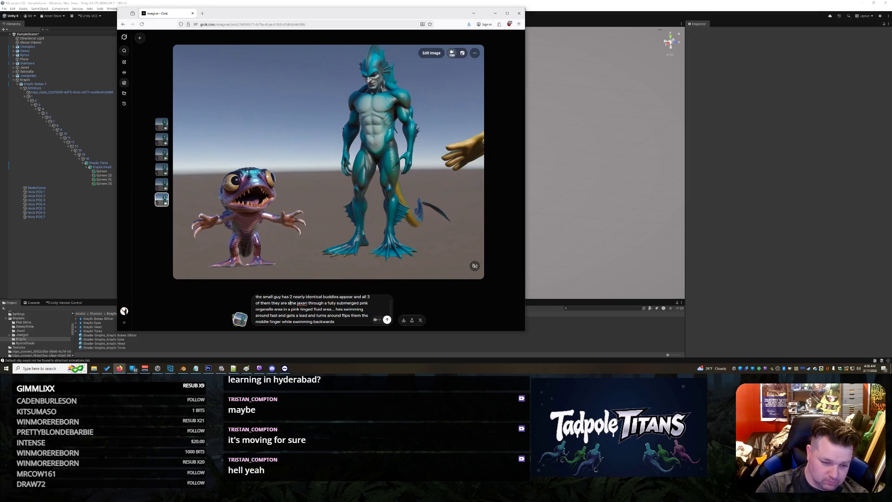
text(wimming in hit u)
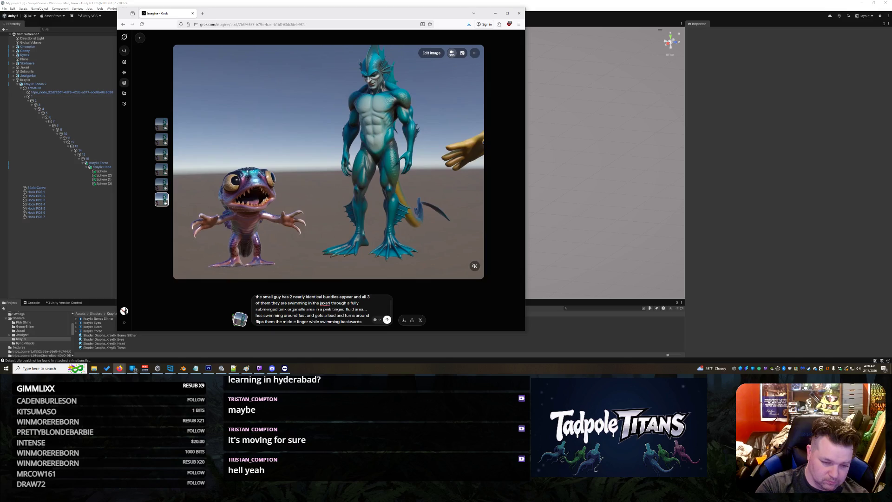
key(BackSpace)
text(pursuit of)
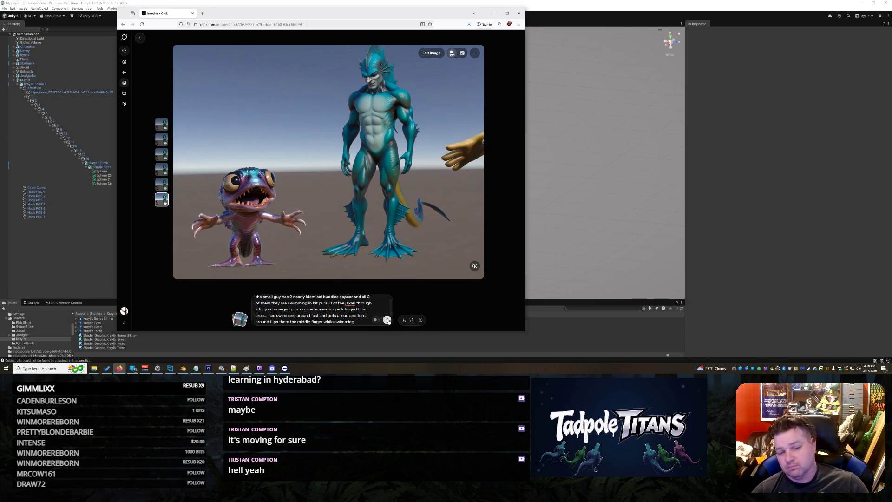
click(388, 320)
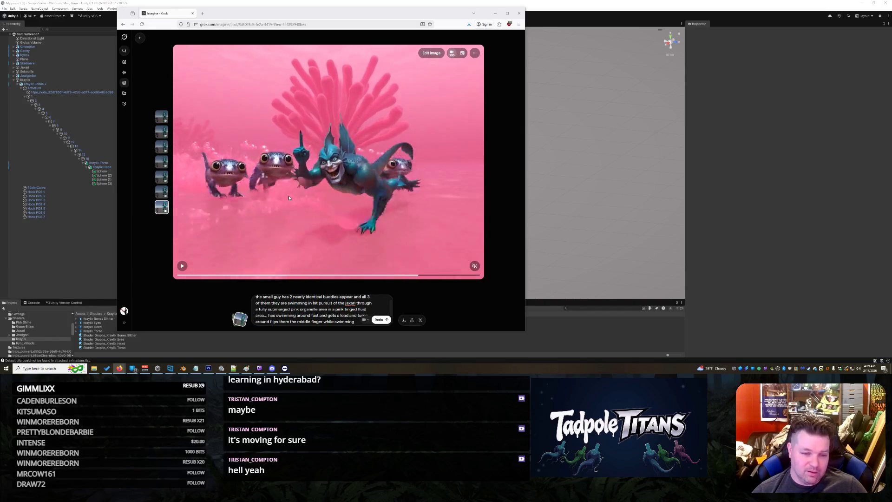
Insert 's which are a piranha humanoid' after 'guy' in the prompt and generate a video
scroll(325, 310, down, 1)
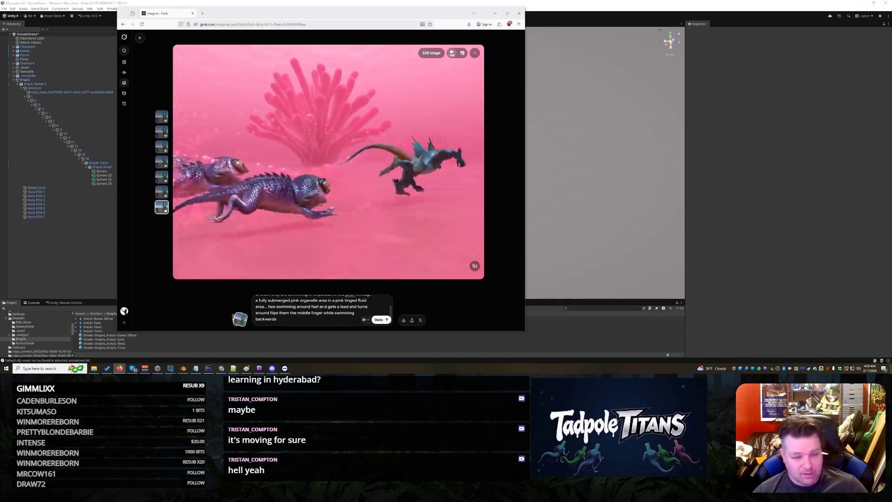
scroll(323, 309, up, 2)
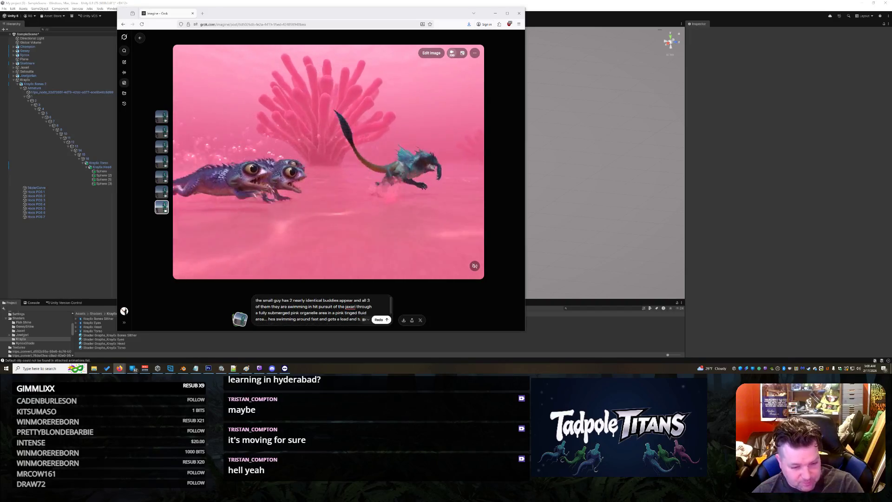
click(262, 300)
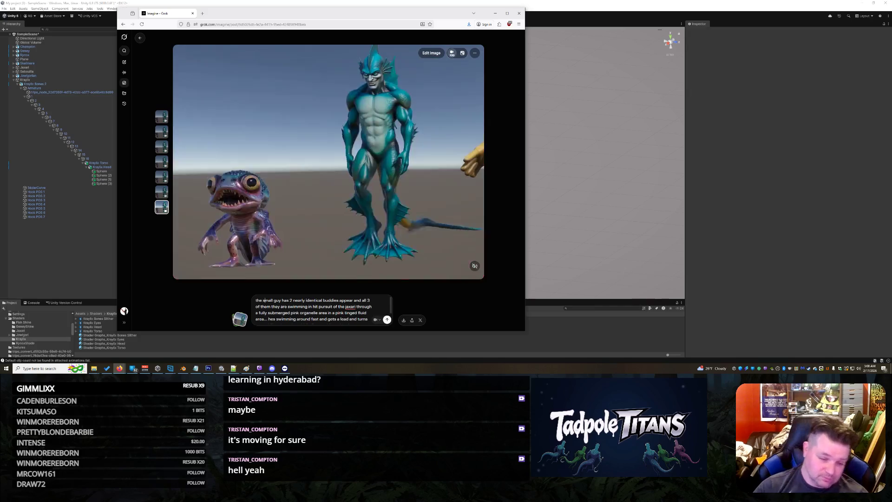
click(283, 300)
text(s which are a)
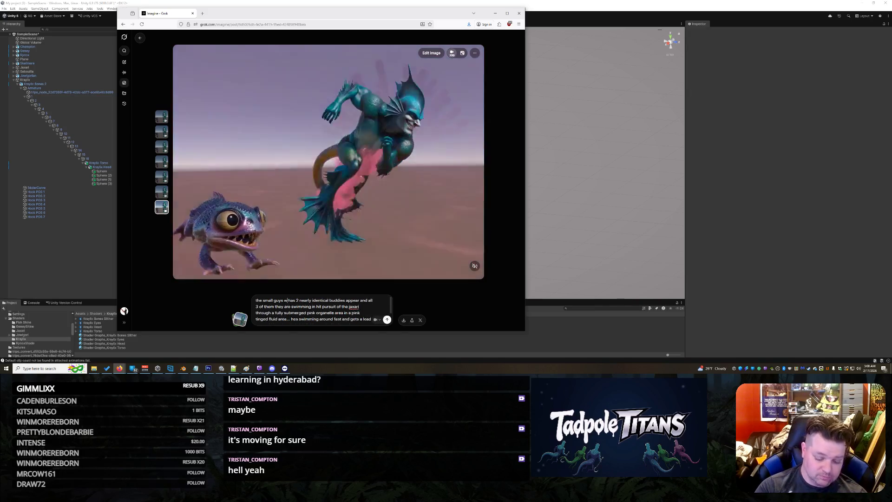
text( piranha)
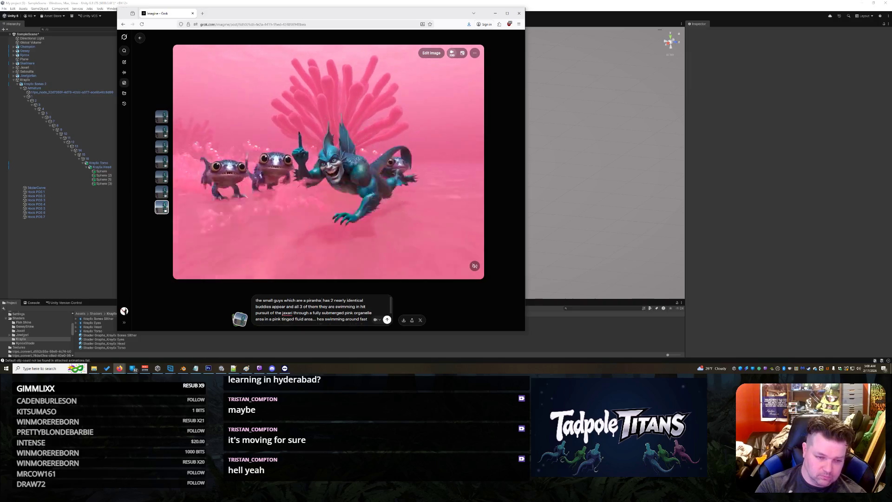
text( humanoid h)
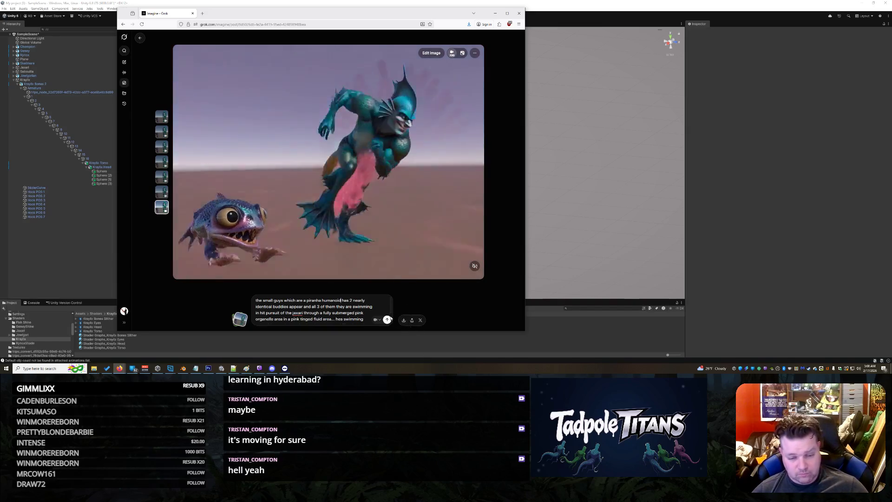
key(Return)
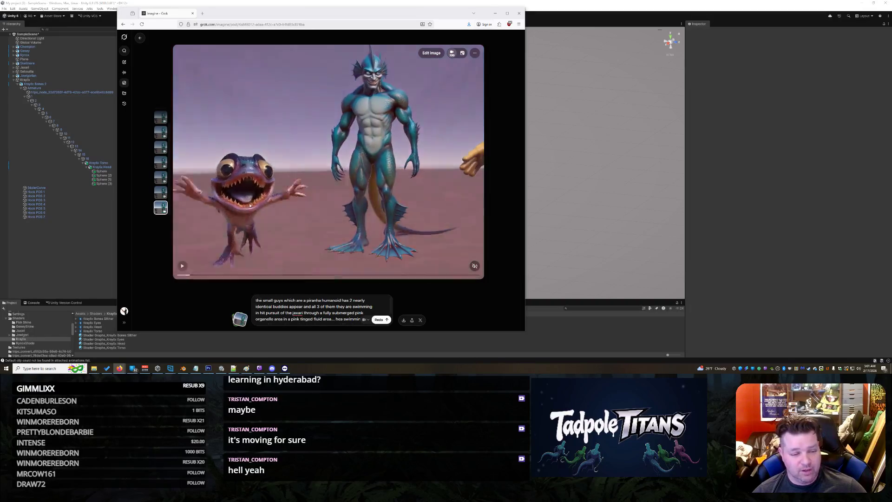
click(376, 277)
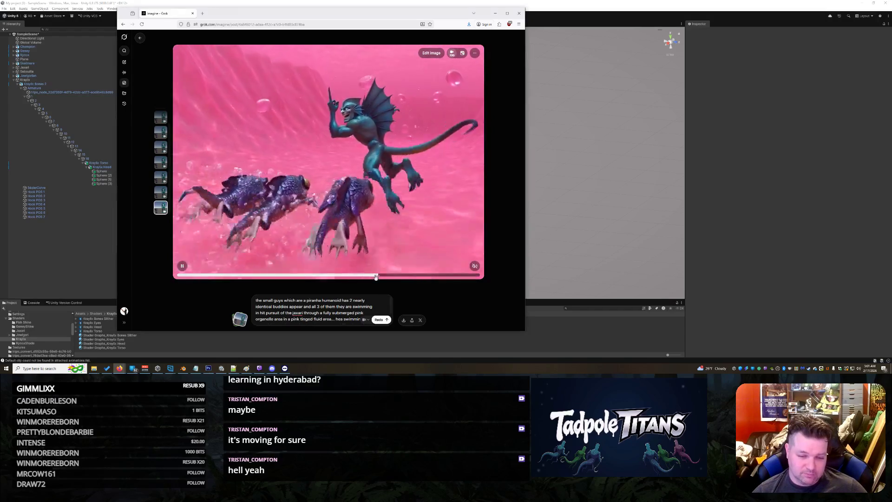
right_click(374, 136)
click(491, 178)
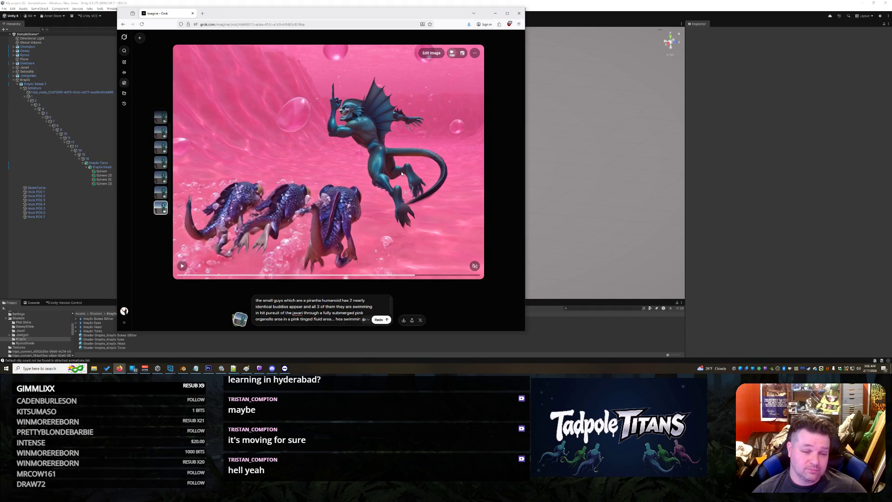
scroll(314, 309, down, 2)
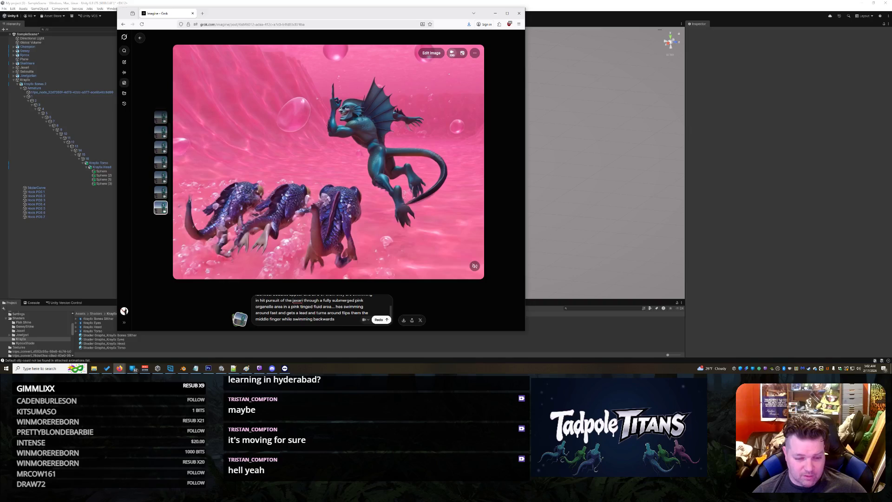
mouse_move(342, 313)
mouse_down()
mouse_move(363, 313)
mouse_move(280, 320)
mouse_up()
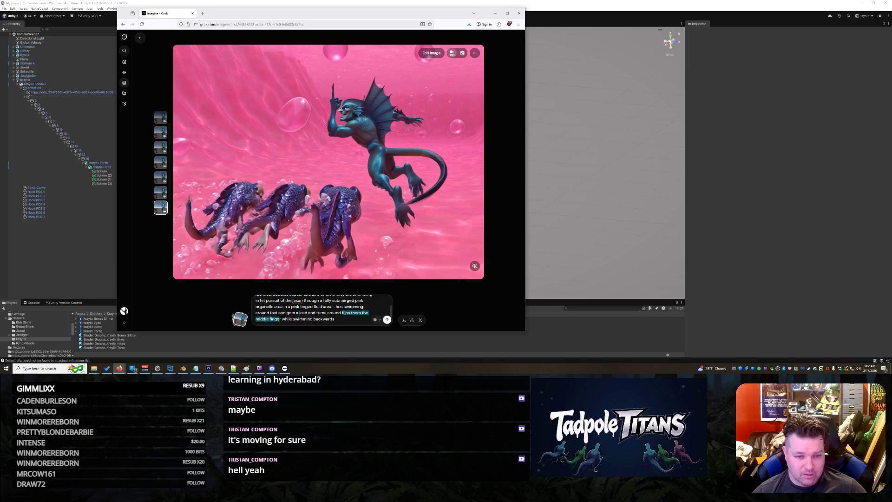
click(334, 319)
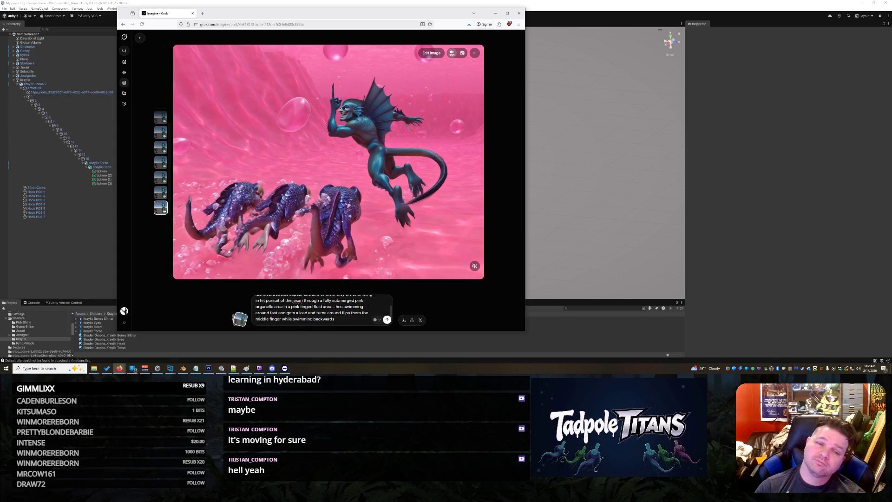
click(453, 139)
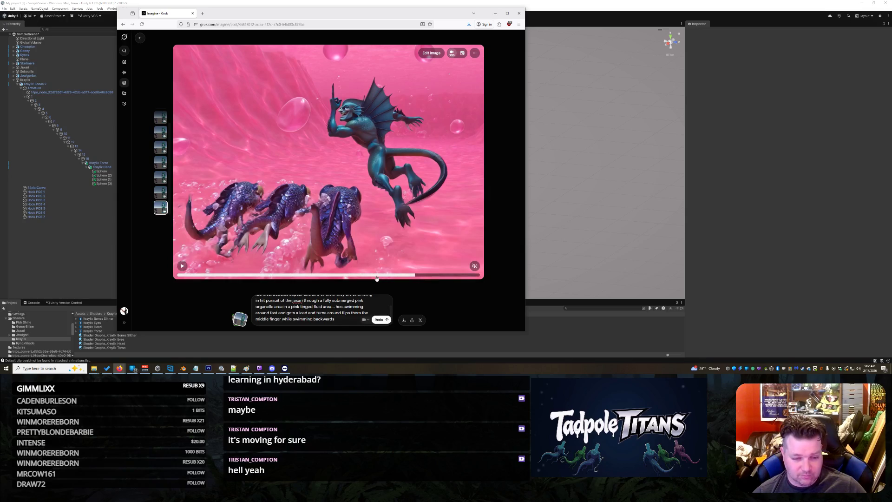
click(349, 276)
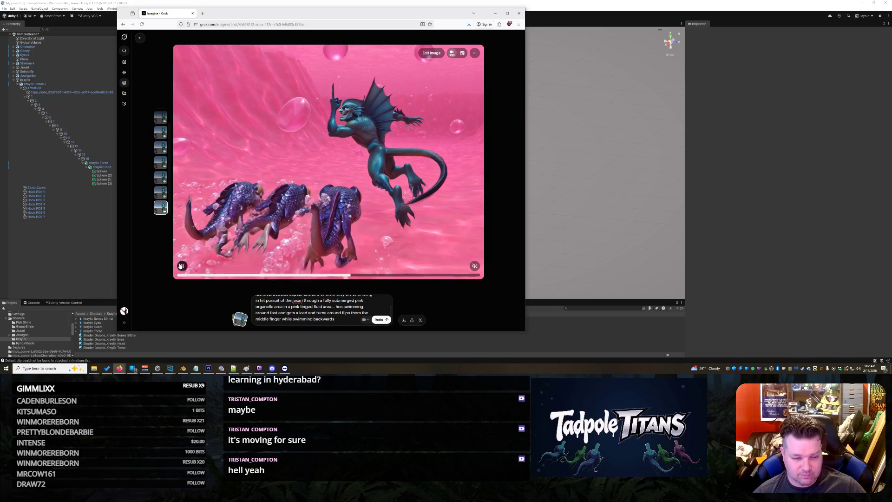
click(246, 276)
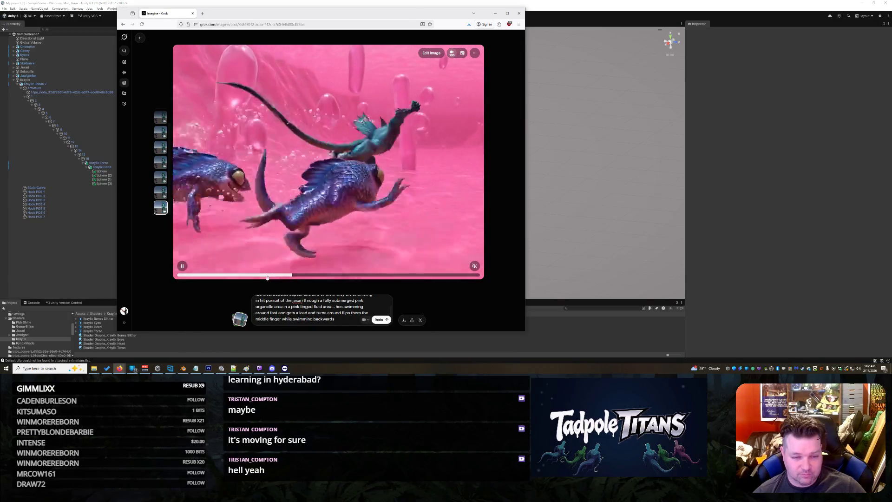
click(181, 268)
click(182, 267)
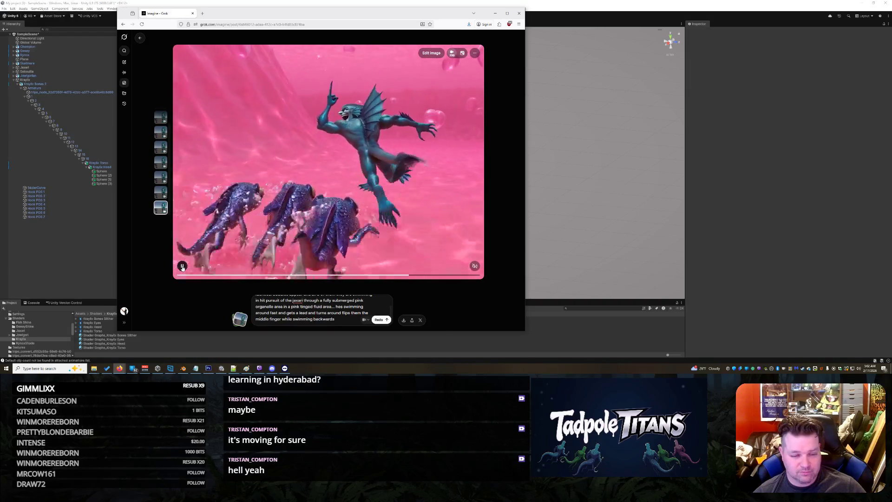
click(182, 266)
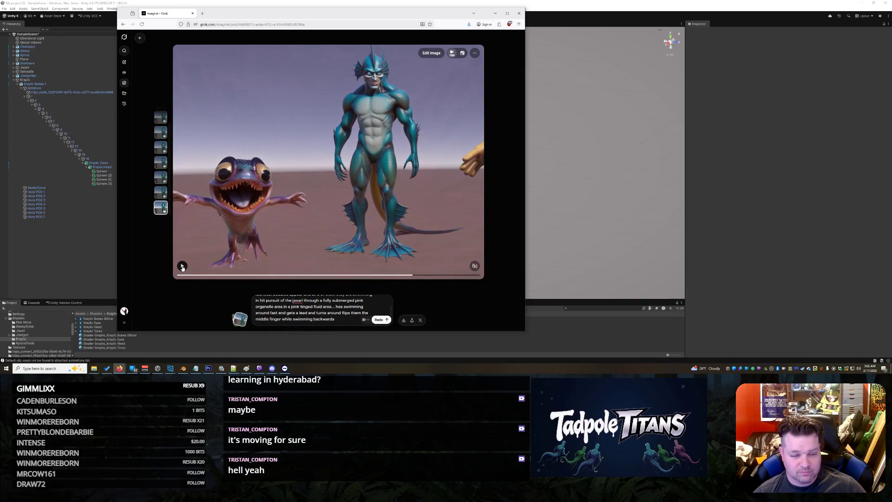
click(182, 266)
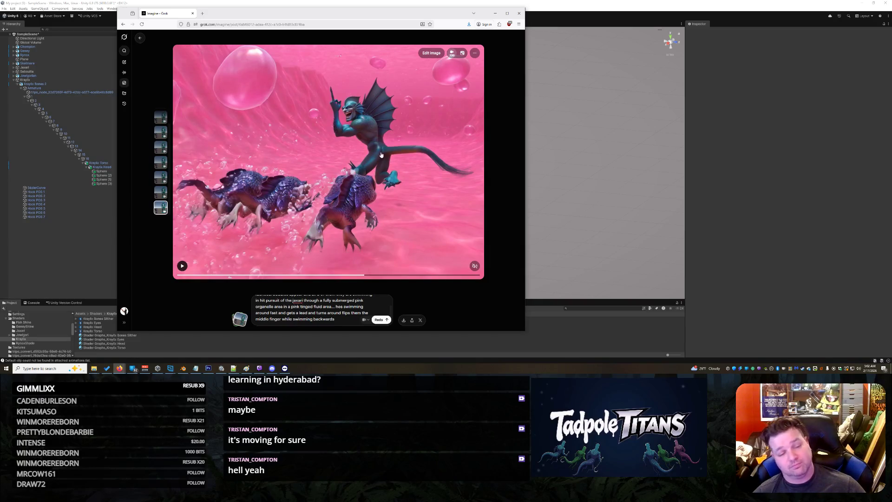
click(475, 54)
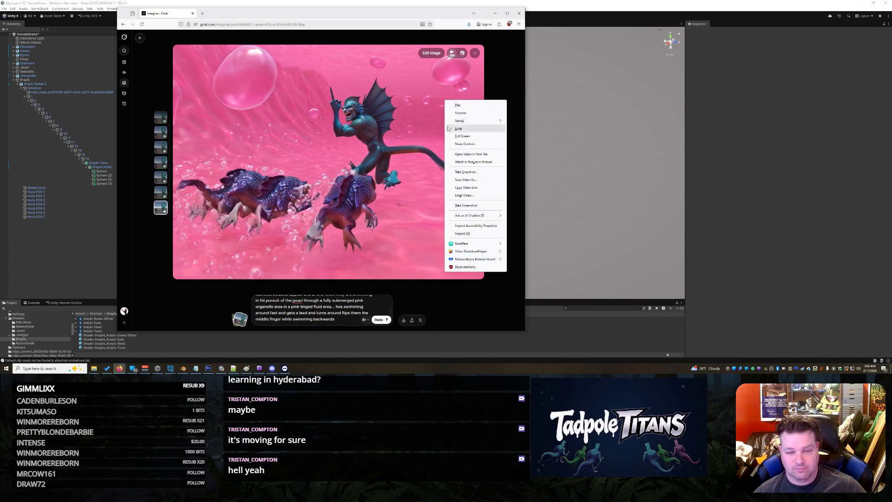
click(461, 172)
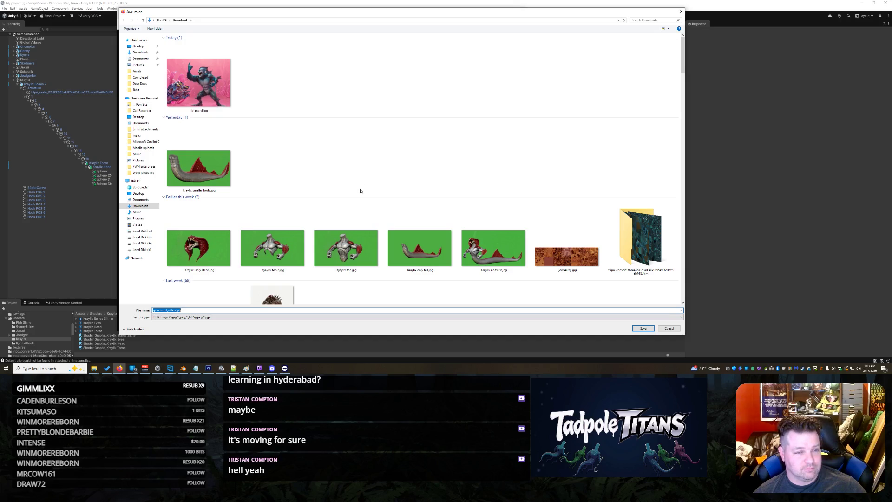
click(679, 330)
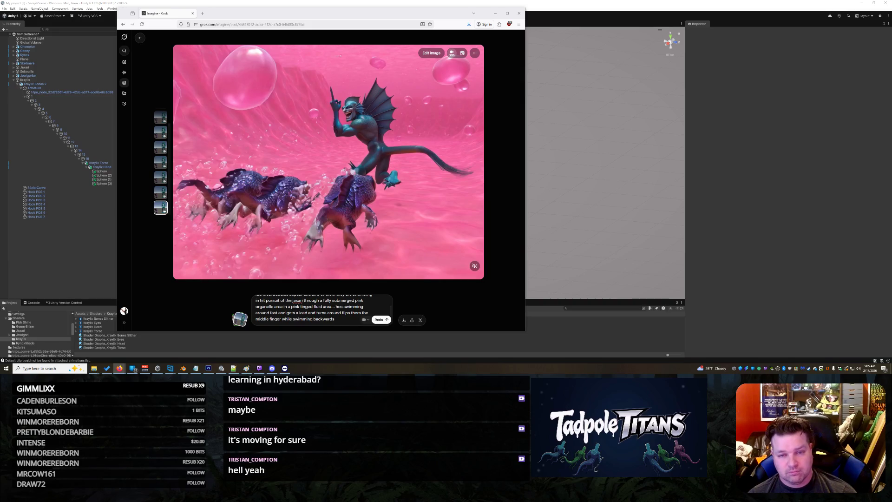
Close the Grok Imagine browser window to reveal the Unity scene
click(519, 13)
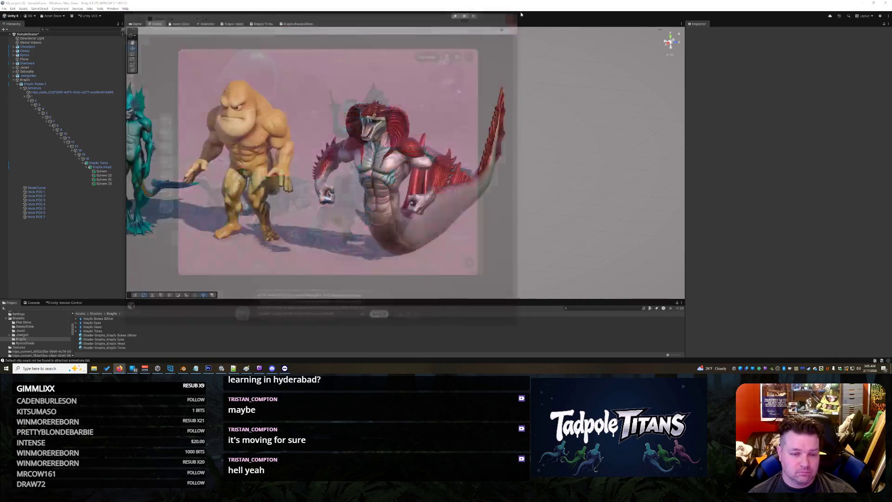